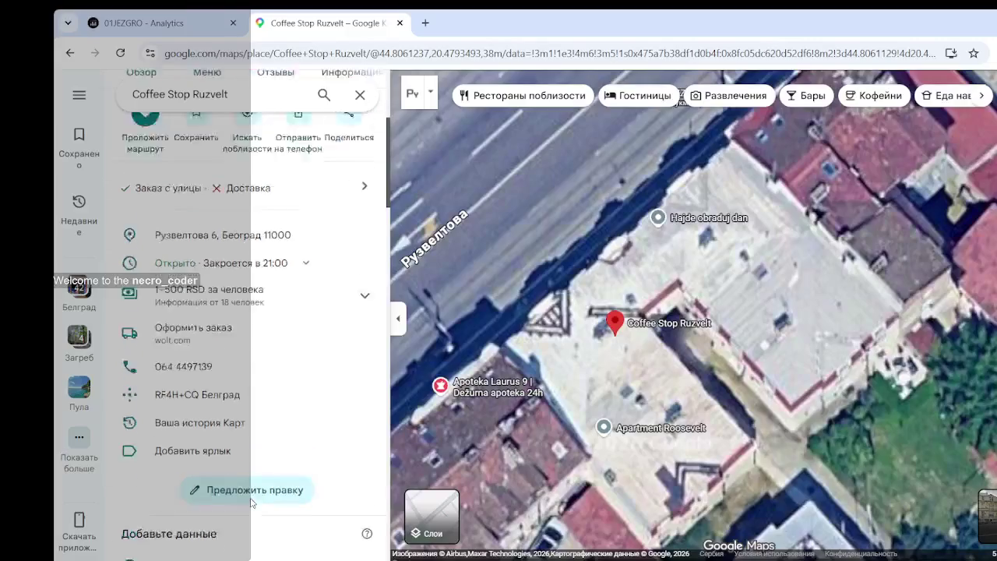
pyautogui.scroll(3, 246, 479)
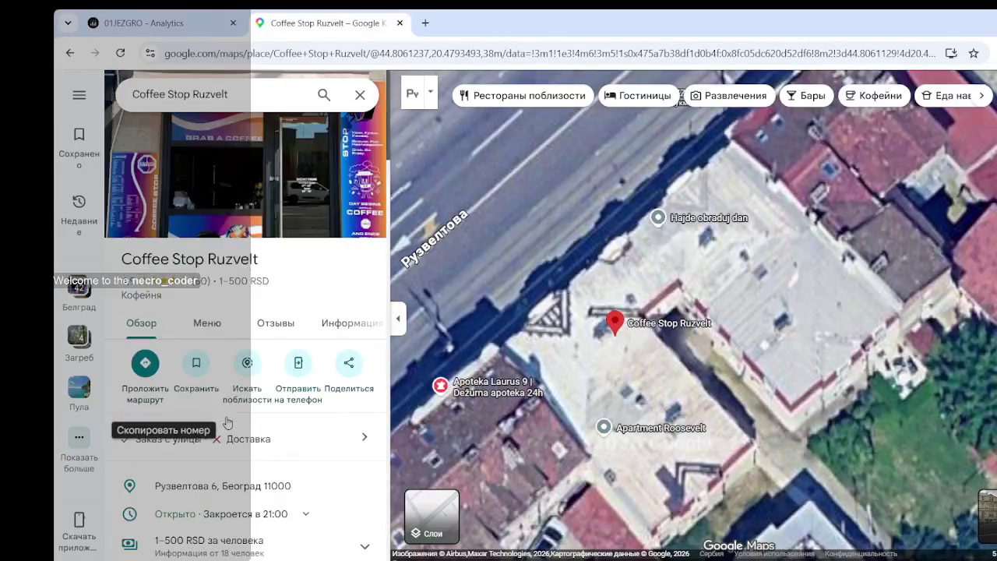
# - Open Coffee Stop Ruzvelt's menu photos and switch from the cocktail chalkboard to the Cenovnik price board
pyautogui.click(207, 323)
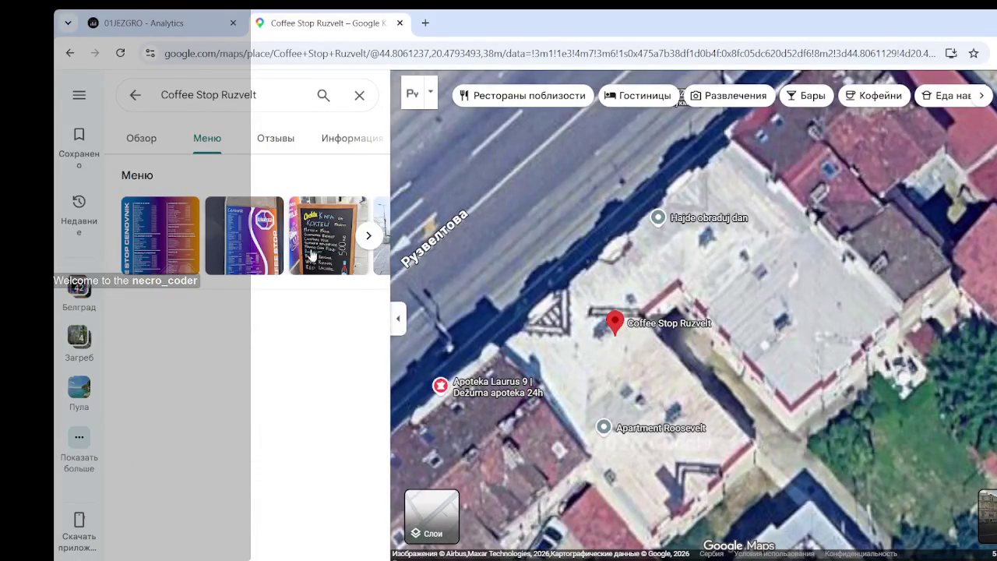
pyautogui.click(327, 254)
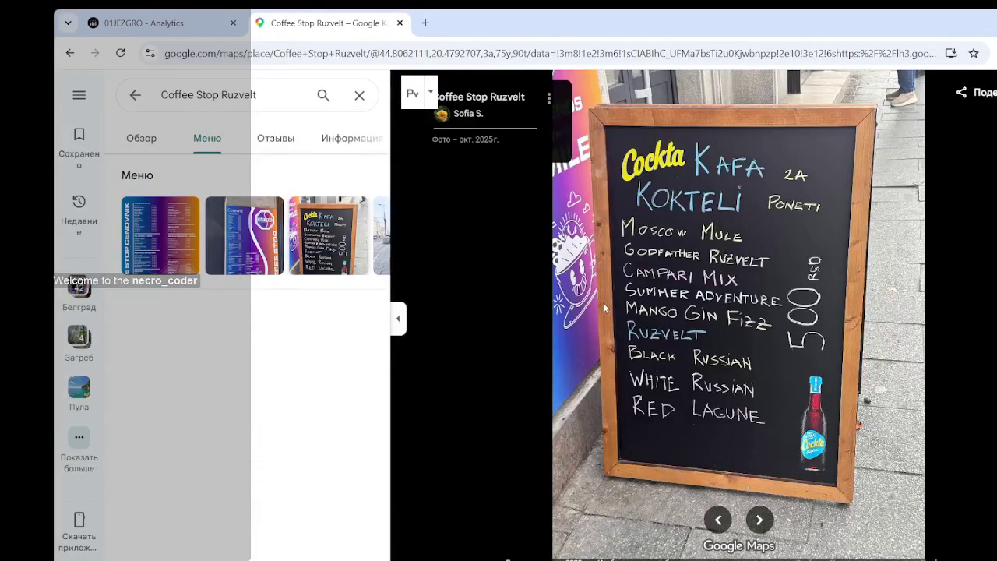
pyautogui.click(262, 247)
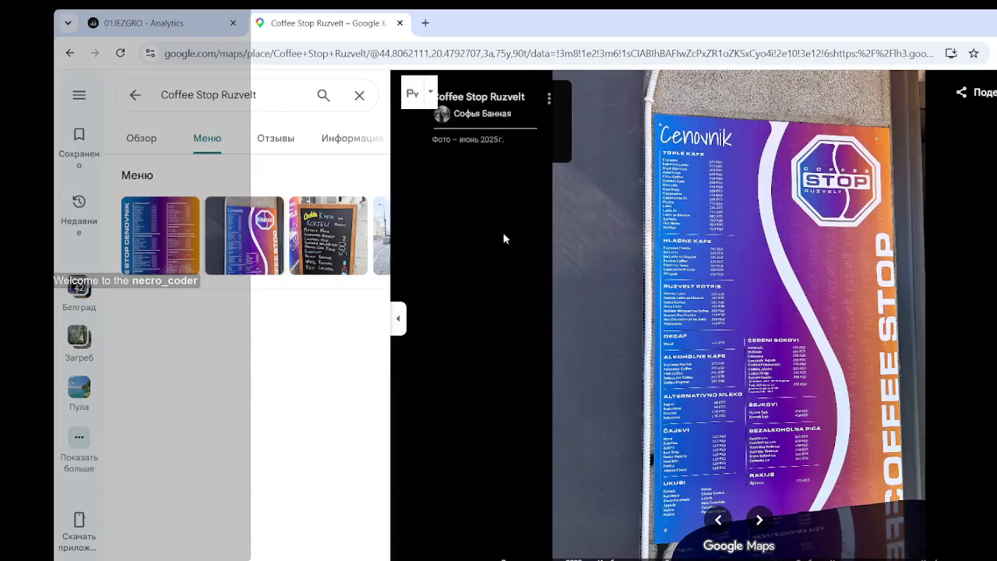
# - Zoom into the Cenovnik board to read the Tople Kafe price list
pyautogui.scroll(2, 725, 361)
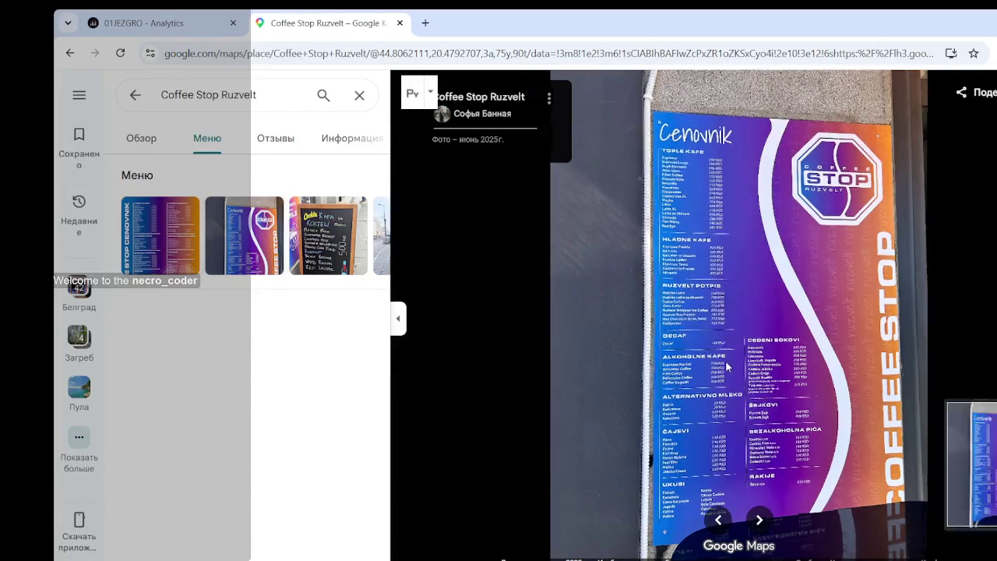
pyautogui.scroll(3, 726, 361)
pyautogui.moveTo(779, 232)
pyautogui.mouseDown()
pyautogui.moveTo(746, 178)
pyautogui.moveTo(745, 333)
pyautogui.mouseUp()
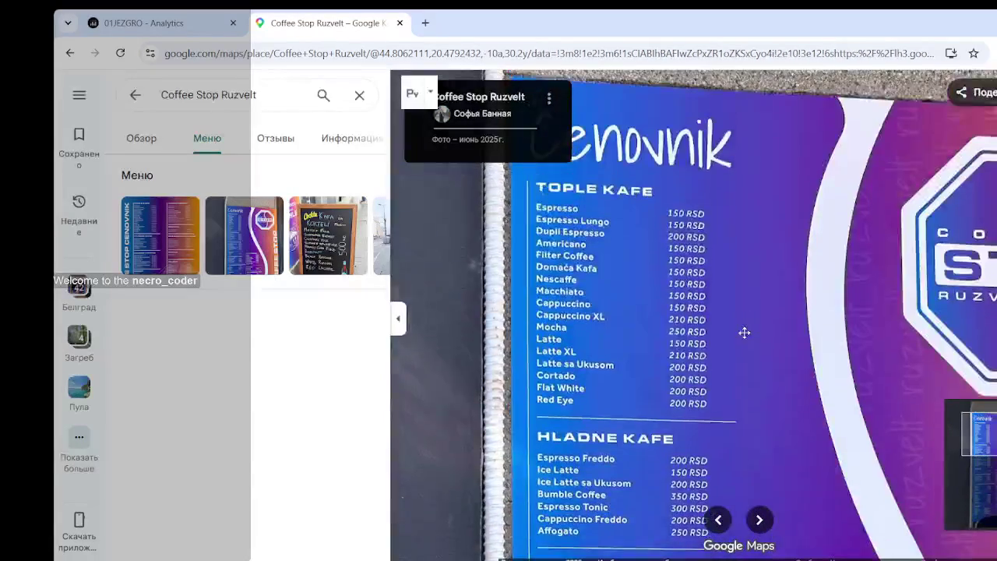
pyautogui.scroll(1, 693, 329)
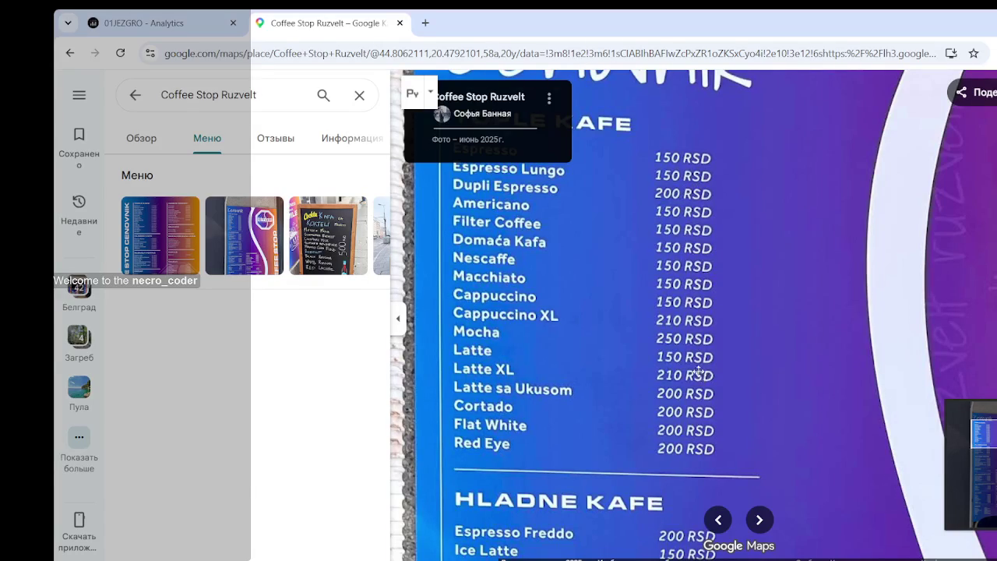
pyautogui.scroll(-5, 668, 375)
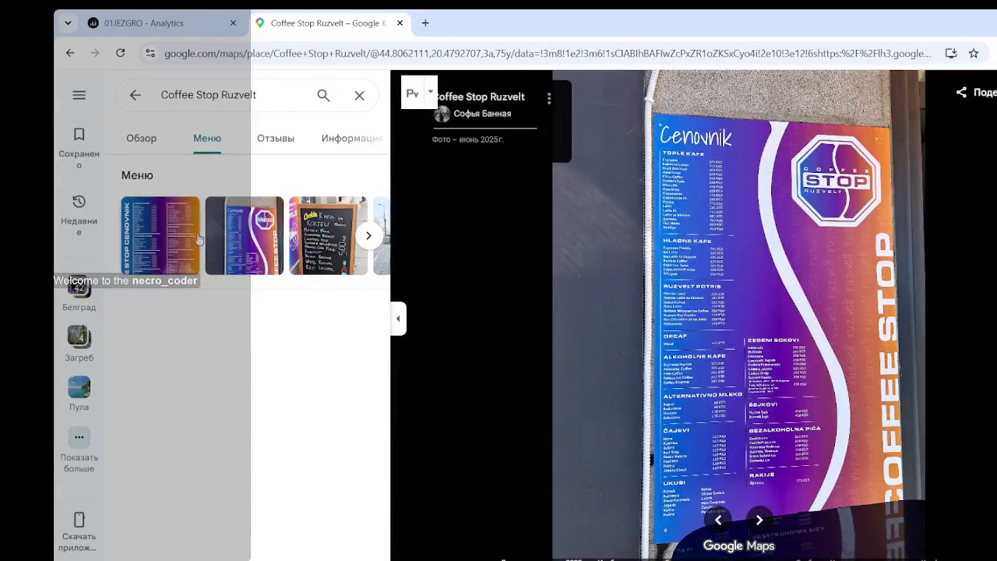
pyautogui.moveTo(244, 235)
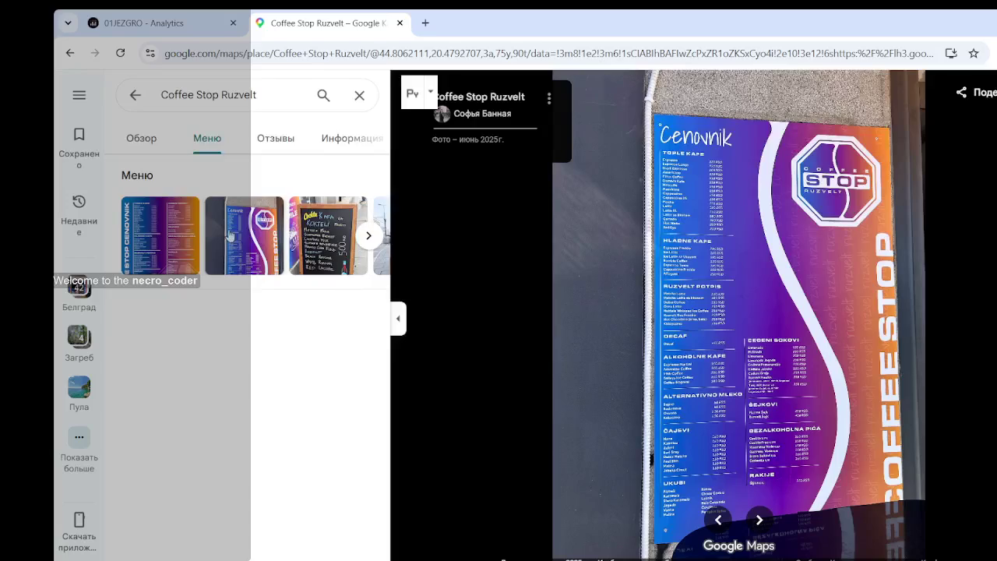
# - Compare the first menu image and the Kafa Kokteli chalkboard, returning to the Cenovnik board
pyautogui.click(155, 248)
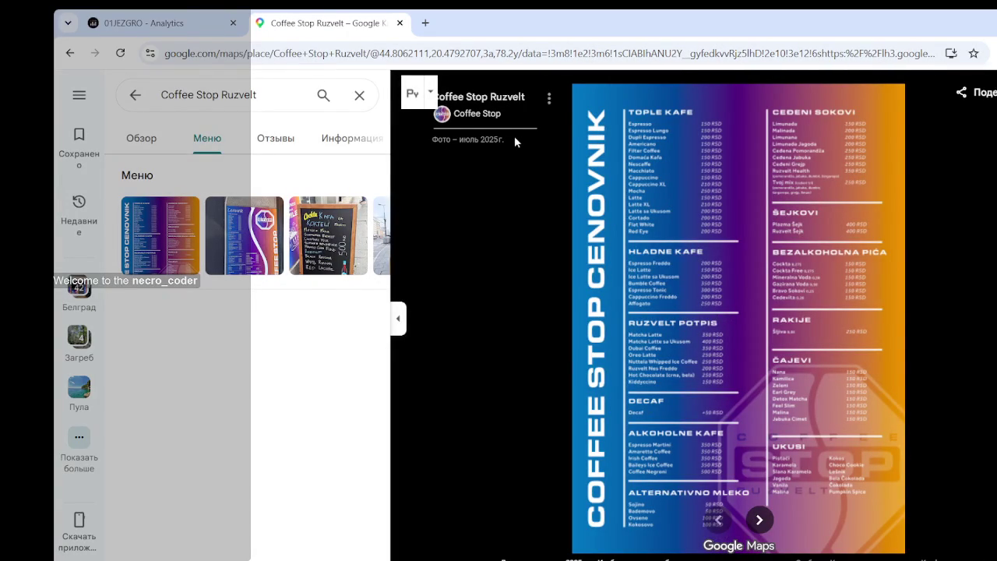
pyautogui.click(247, 243)
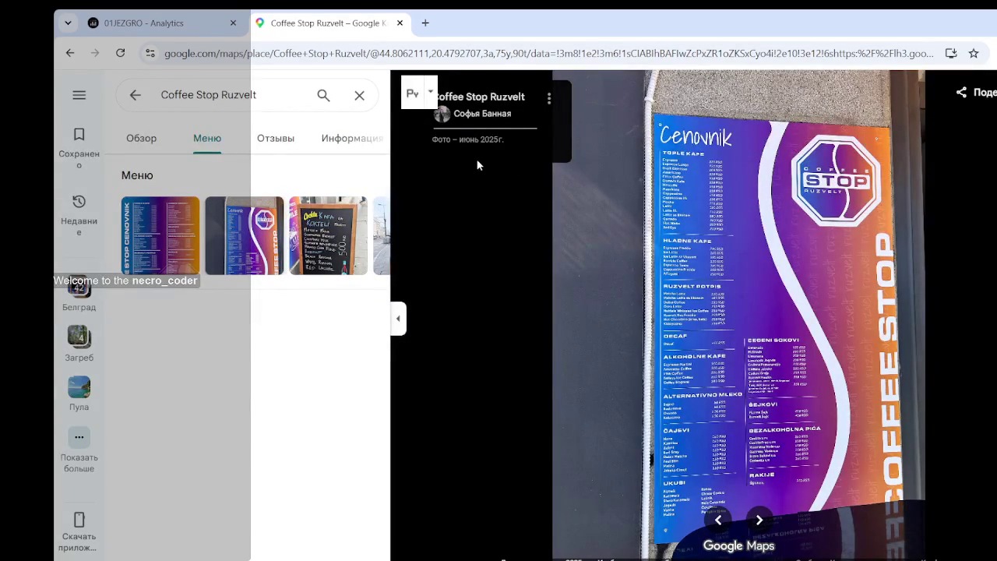
pyautogui.click(320, 246)
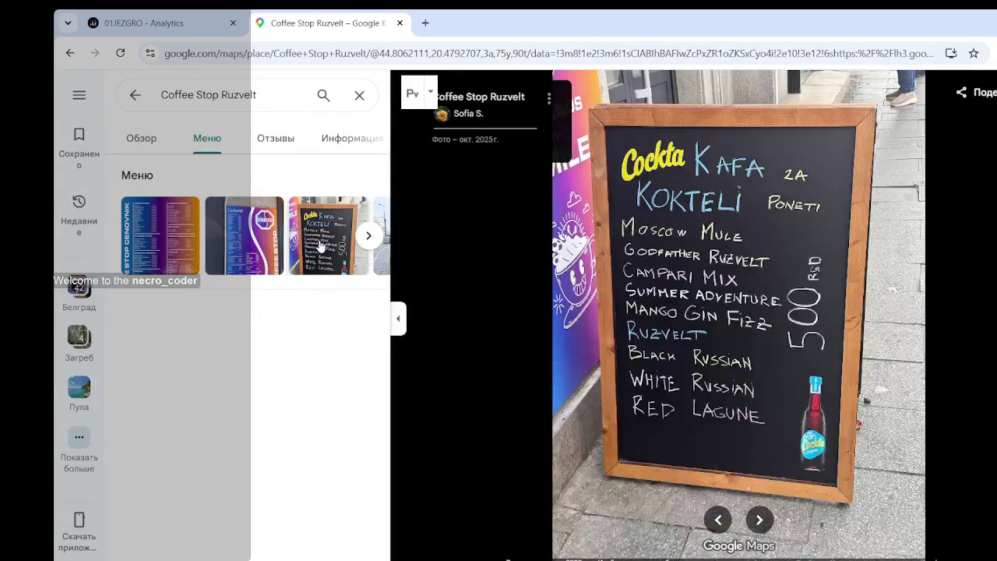
pyautogui.click(243, 249)
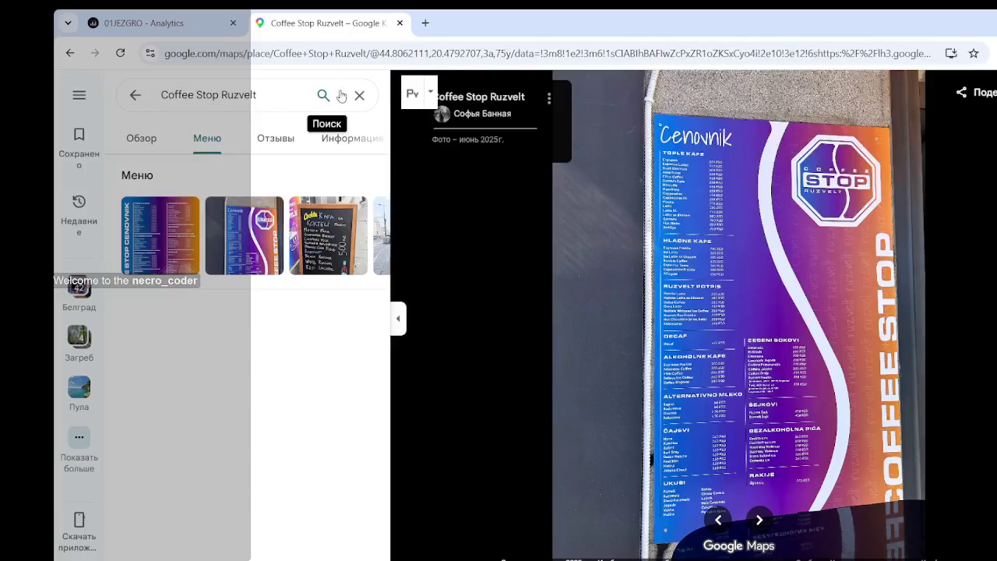
pyautogui.moveTo(267, 97); pyautogui.dragTo(212, 94)
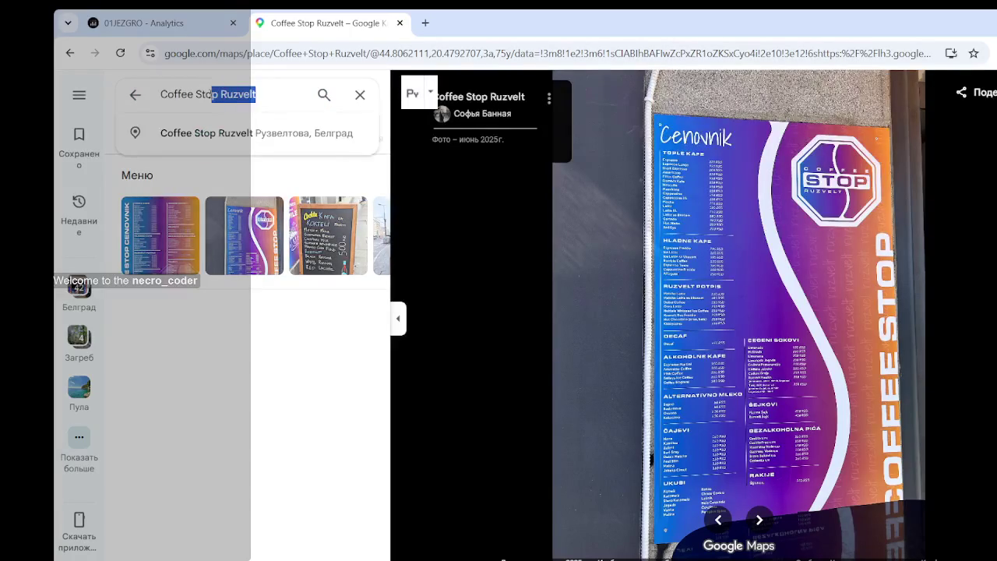
# - Search for 'Coffee' and frame the map around Coffee Stop Ruzvelt and the park to its south
pyautogui.press('BackSpace')
pyautogui.press('BackSpace')
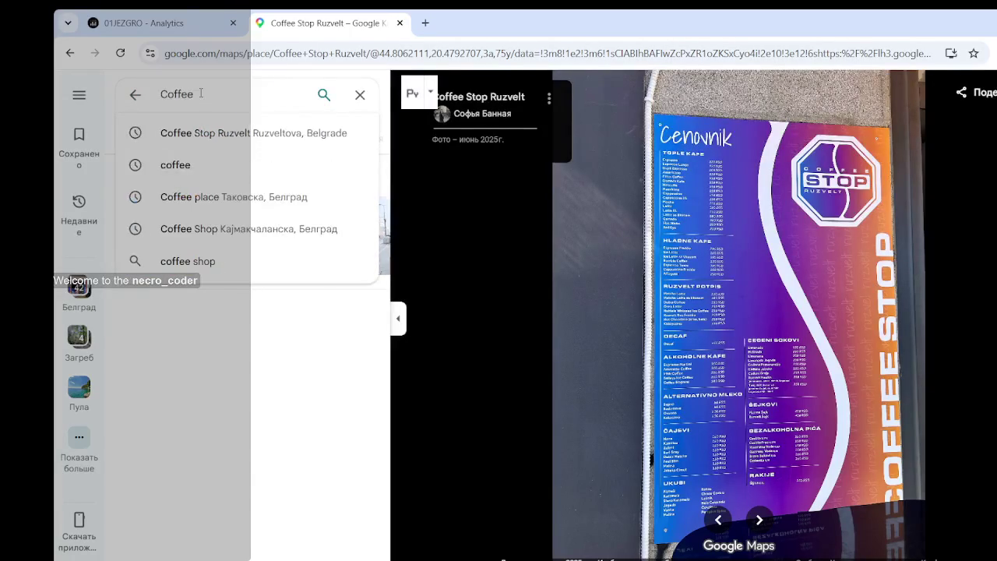
pyautogui.press('Return')
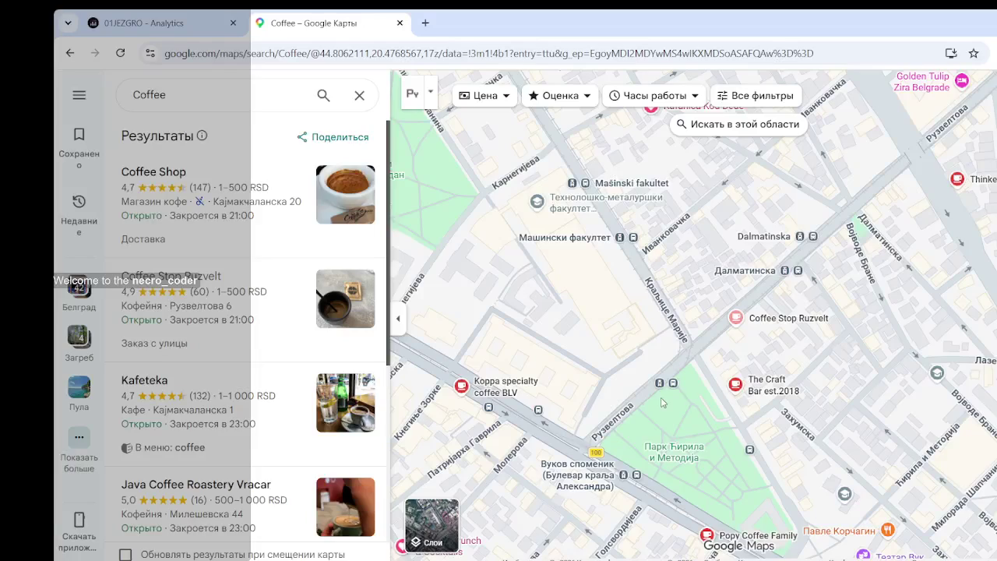
pyautogui.moveTo(612, 368); pyautogui.dragTo(690, 336)
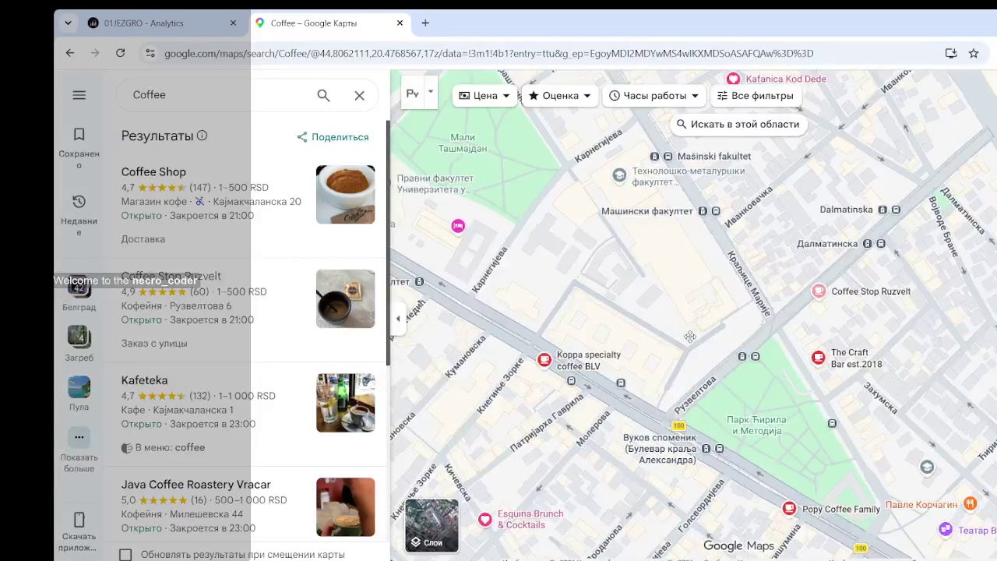
pyautogui.moveTo(802, 422); pyautogui.dragTo(777, 328)
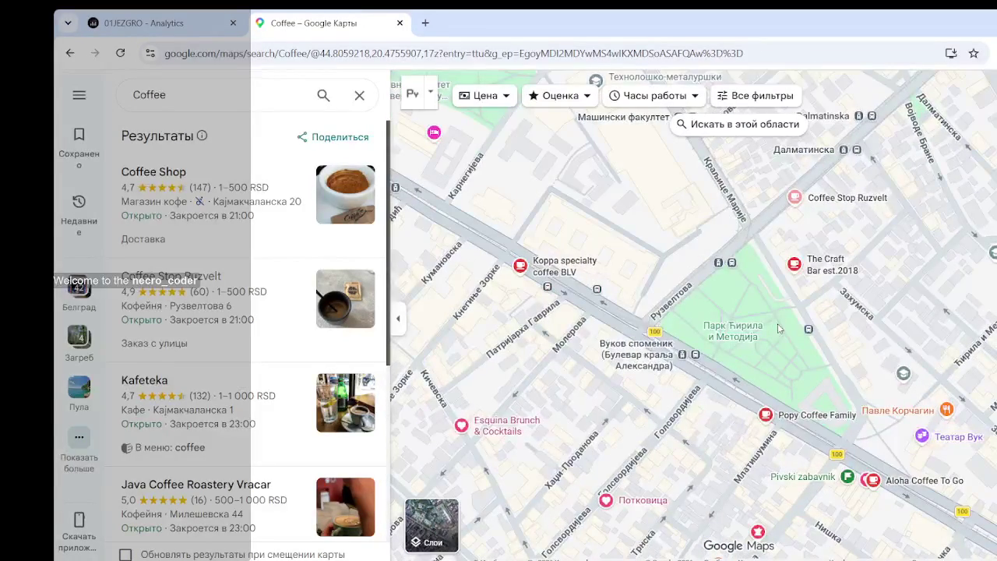
pyautogui.moveTo(846, 213); pyautogui.dragTo(794, 227)
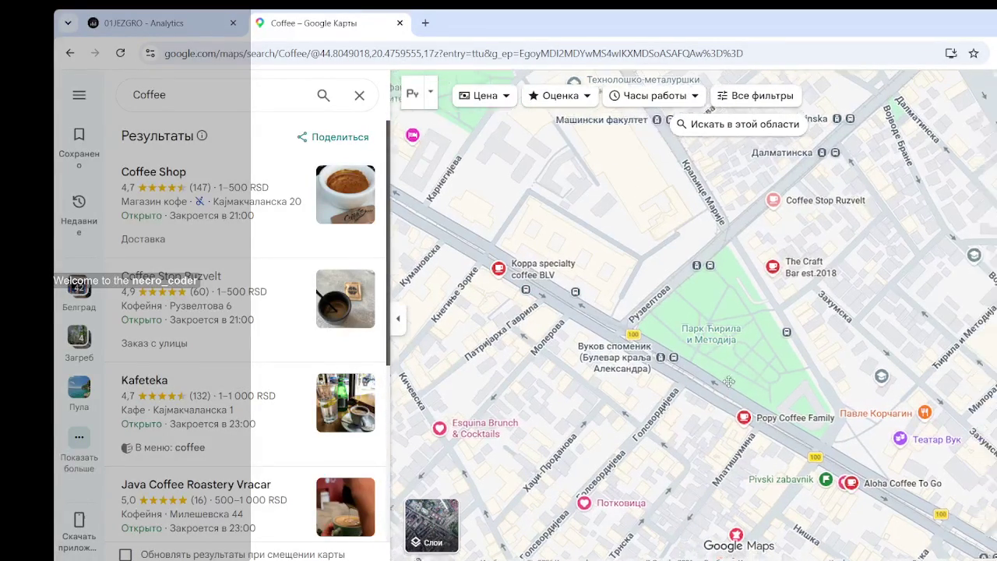
pyautogui.scroll(5, 796, 226)
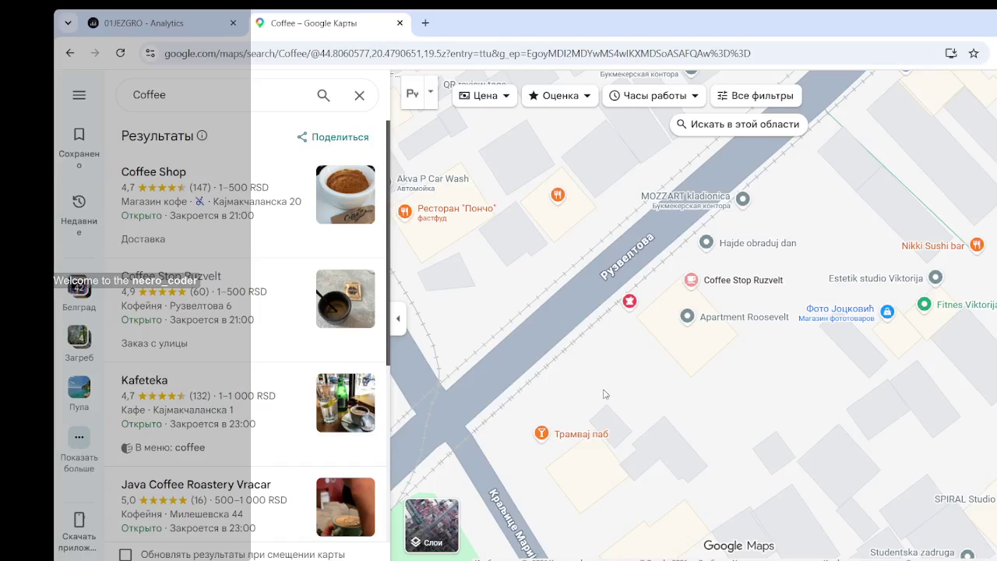
pyautogui.scroll(2, 605, 393)
pyautogui.scroll(-2, 538, 399)
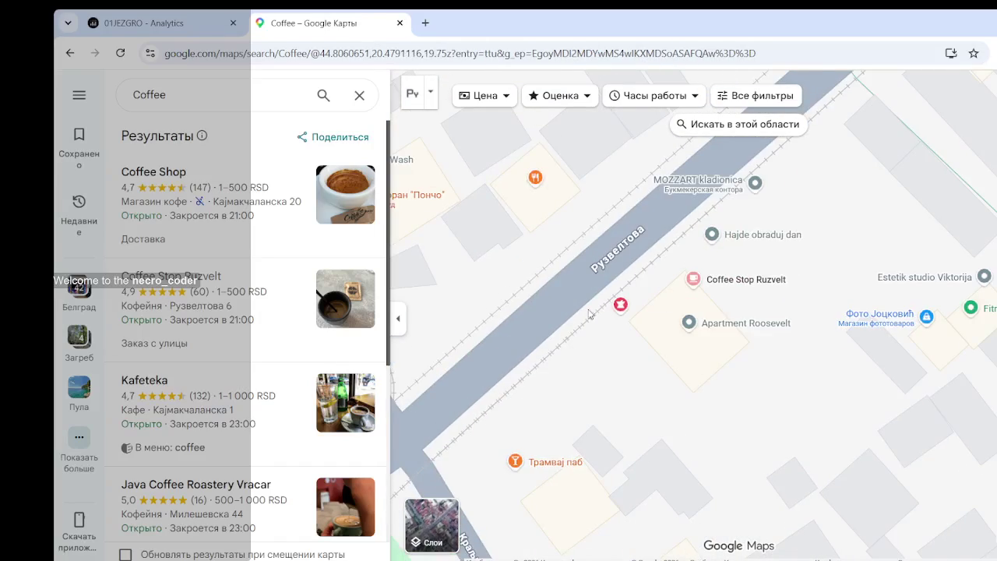
pyautogui.scroll(-3, 590, 314)
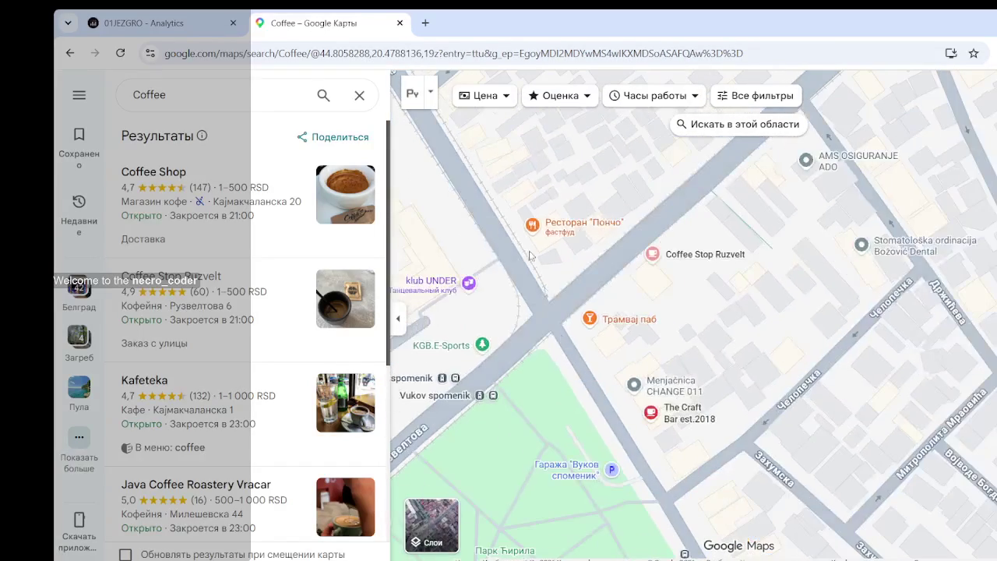
pyautogui.moveTo(467, 389); pyautogui.dragTo(533, 319)
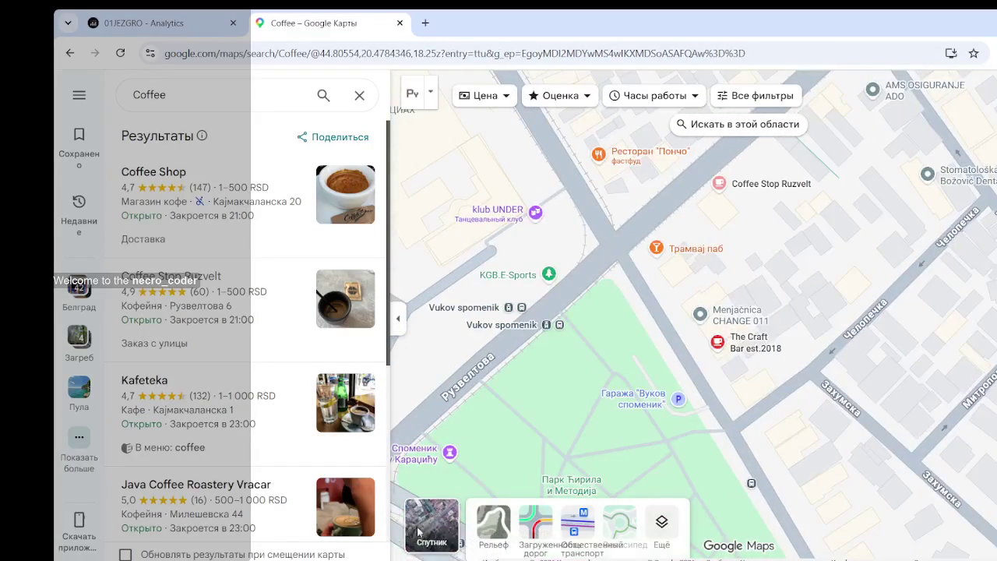
# - Switch to satellite imagery and survey the buildings along Ruzvelt street around the intersection
pyautogui.click(419, 532)
pyautogui.scroll(5, 695, 236)
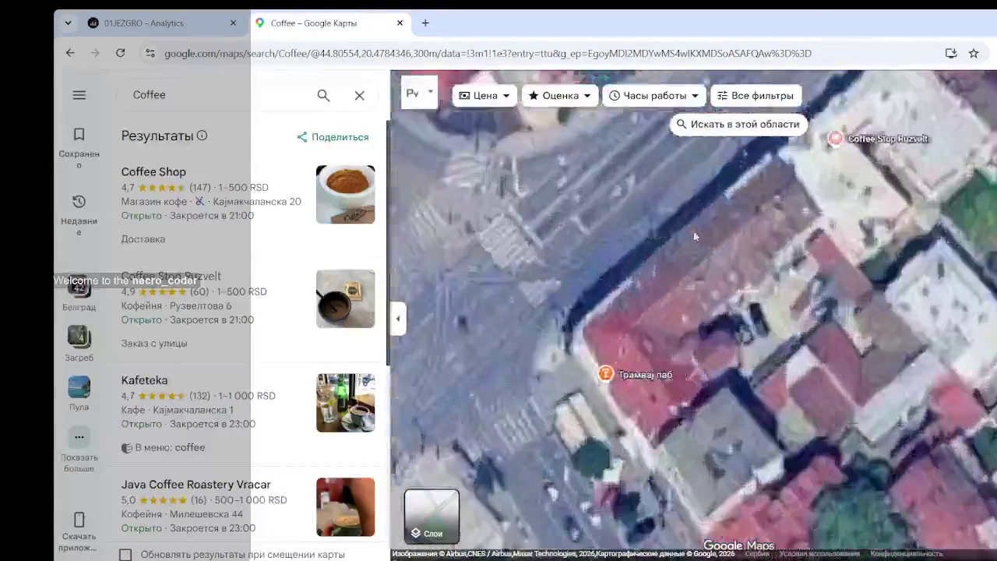
pyautogui.moveTo(696, 236); pyautogui.dragTo(525, 341)
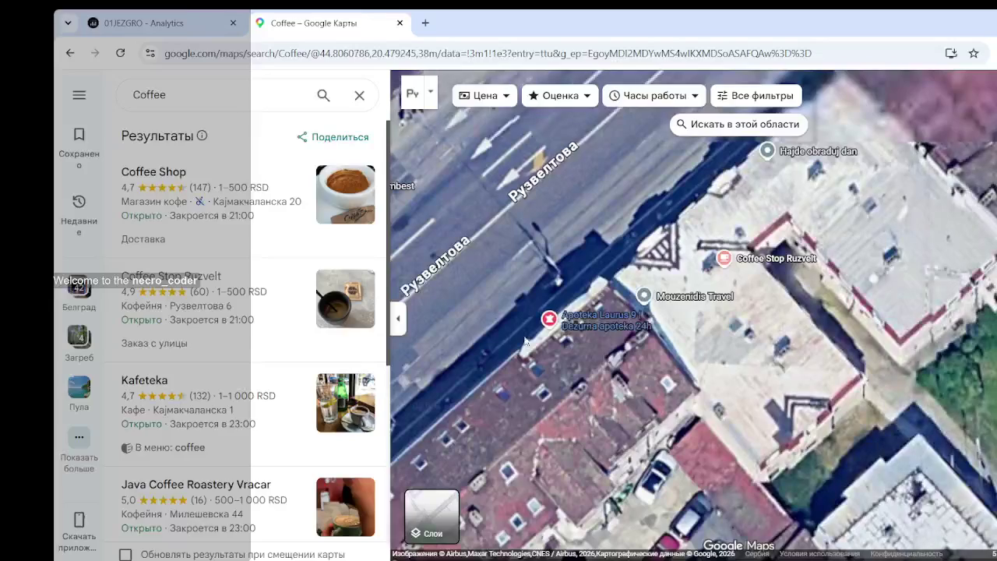
pyautogui.moveTo(900, 128)
pyautogui.mouseDown()
pyautogui.moveTo(730, 362)
pyautogui.moveTo(618, 409)
pyautogui.moveTo(681, 391)
pyautogui.mouseUp()
pyautogui.scroll(-2, 618, 409)
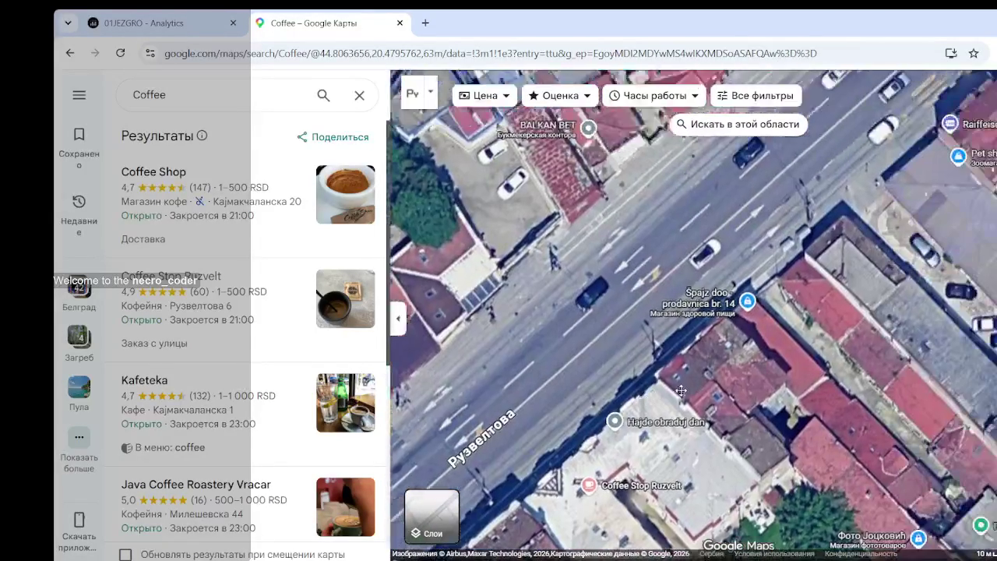
pyautogui.scroll(2, 681, 390)
pyautogui.scroll(-2, 681, 390)
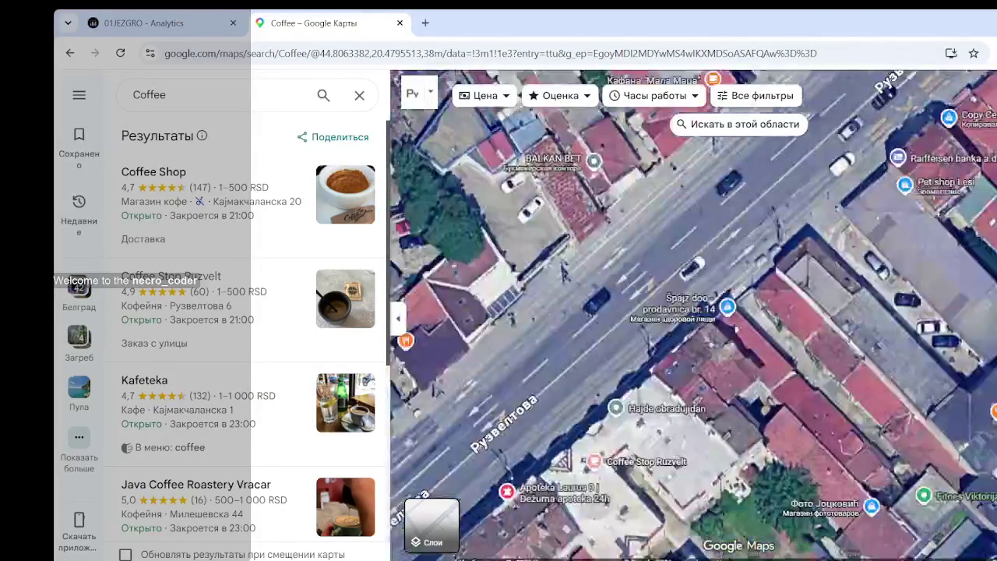
pyautogui.scroll(-3, 565, 272)
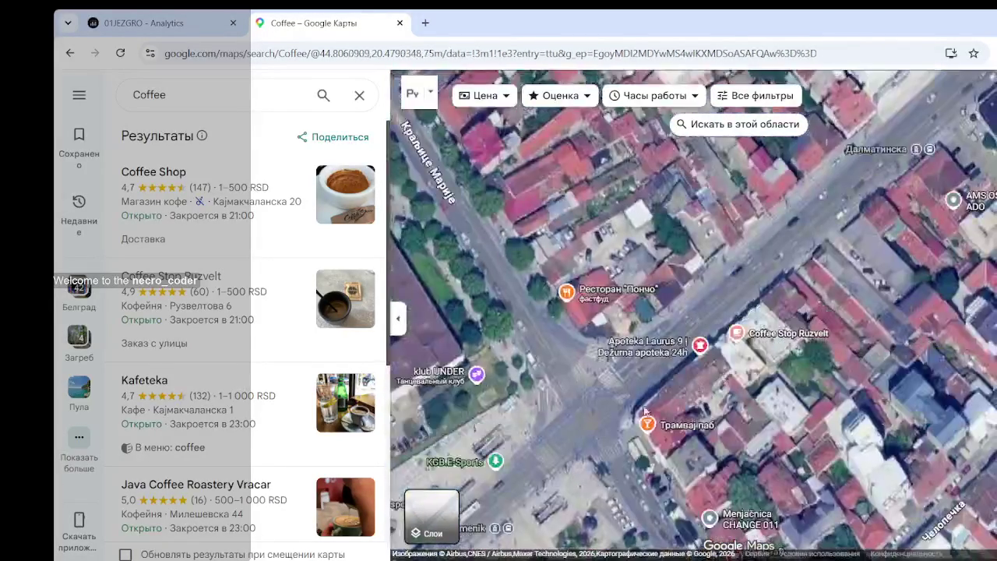
pyautogui.moveTo(619, 226); pyautogui.dragTo(822, 288)
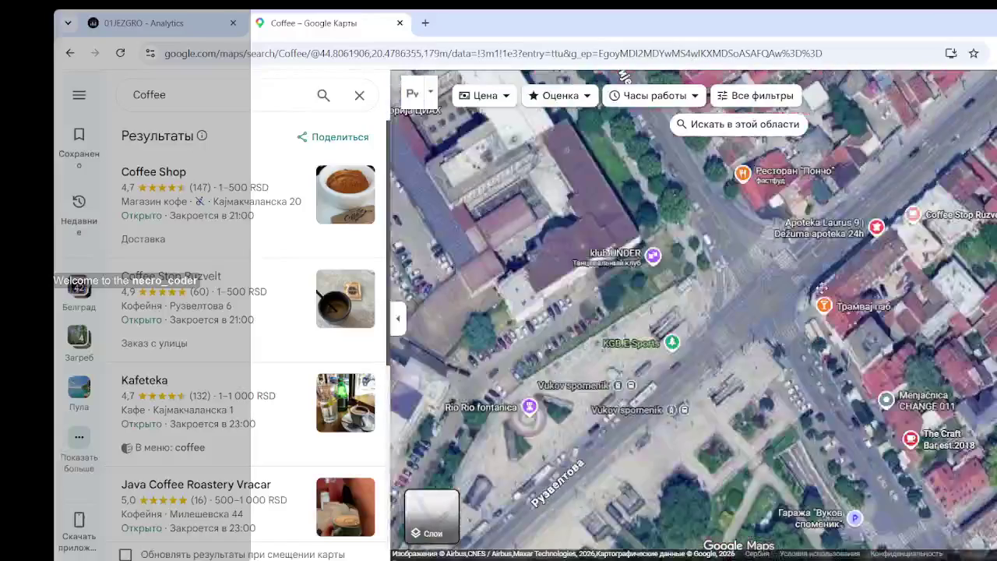
pyautogui.moveTo(750, 216); pyautogui.dragTo(669, 249)
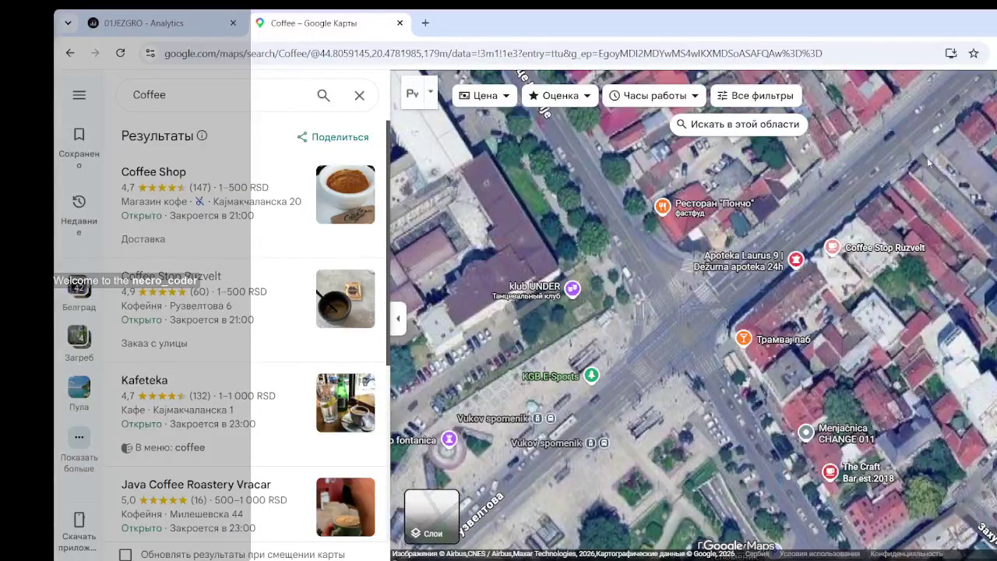
pyautogui.moveTo(833, 234); pyautogui.dragTo(710, 4)
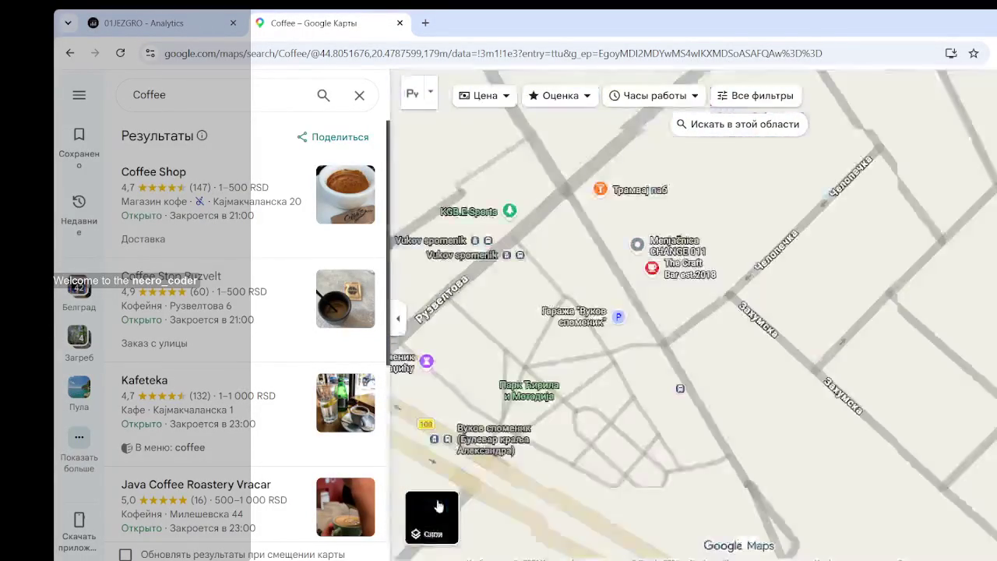
# - Return to the road map, pan to the streets near Popy Coffee Family, and open Aloha Coffee To Go
pyautogui.click(438, 502)
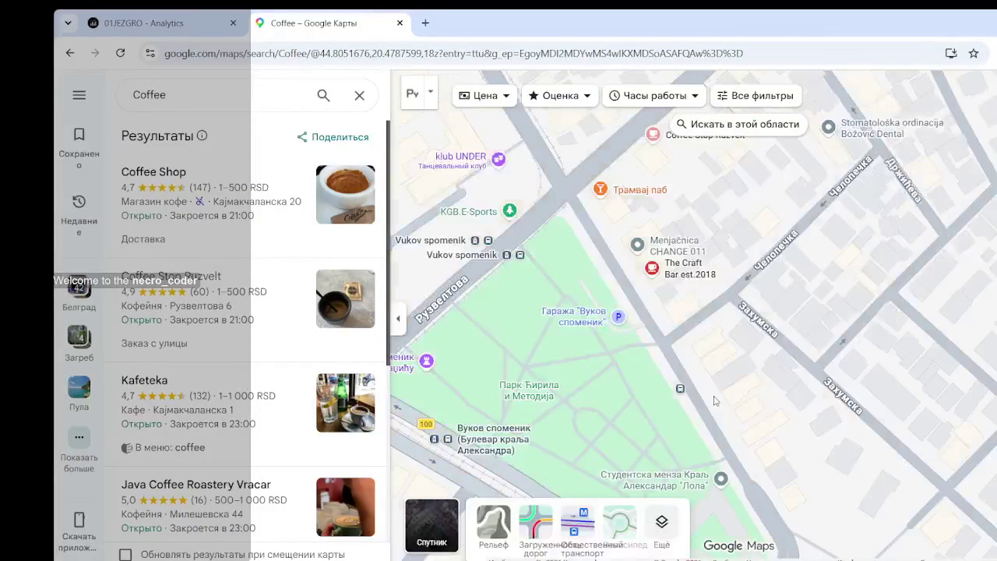
pyautogui.scroll(-3, 715, 401)
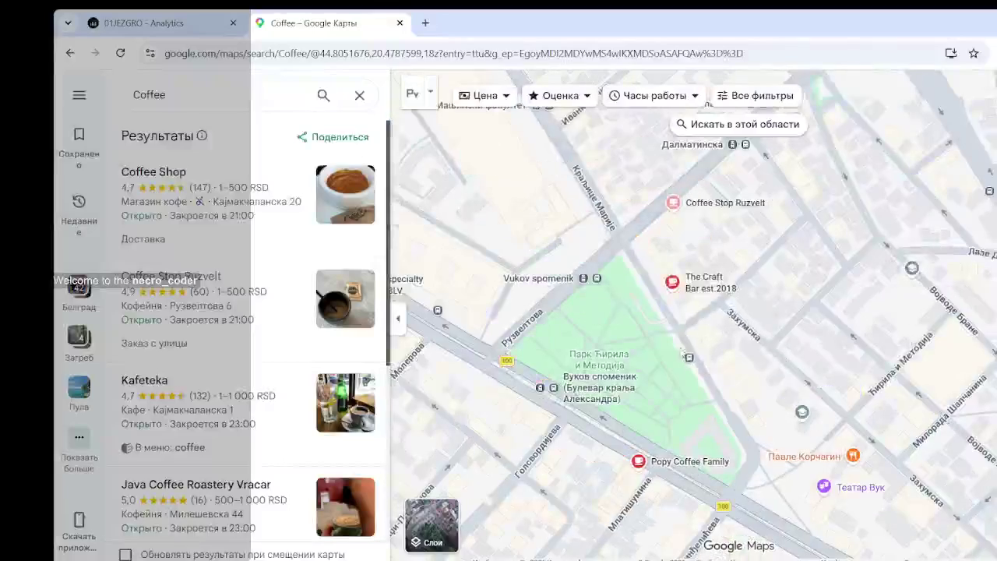
pyautogui.scroll(5, 701, 397)
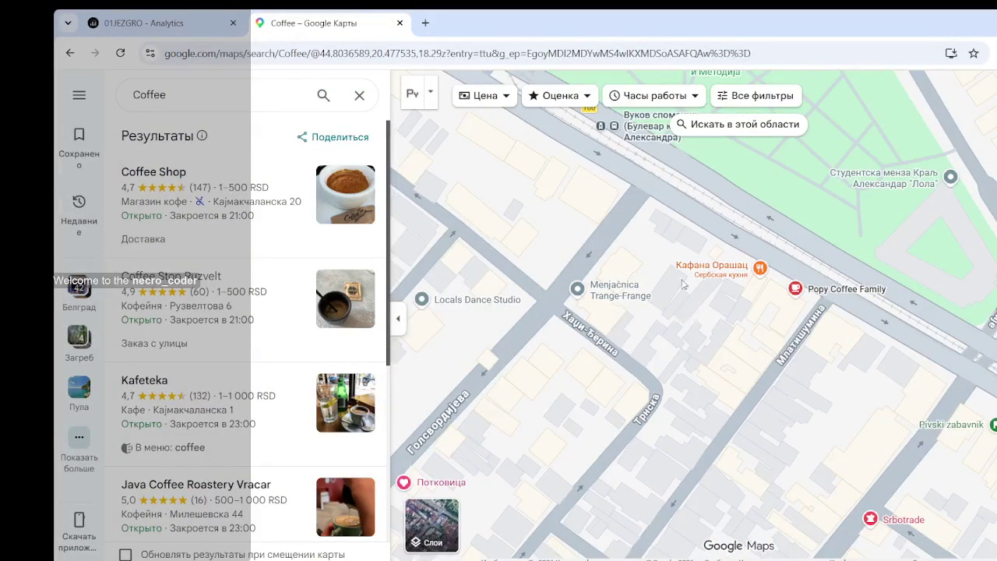
pyautogui.moveTo(873, 349)
pyautogui.mouseDown()
pyautogui.moveTo(728, 366)
pyautogui.moveTo(590, 332)
pyautogui.mouseUp()
pyautogui.click(823, 323)
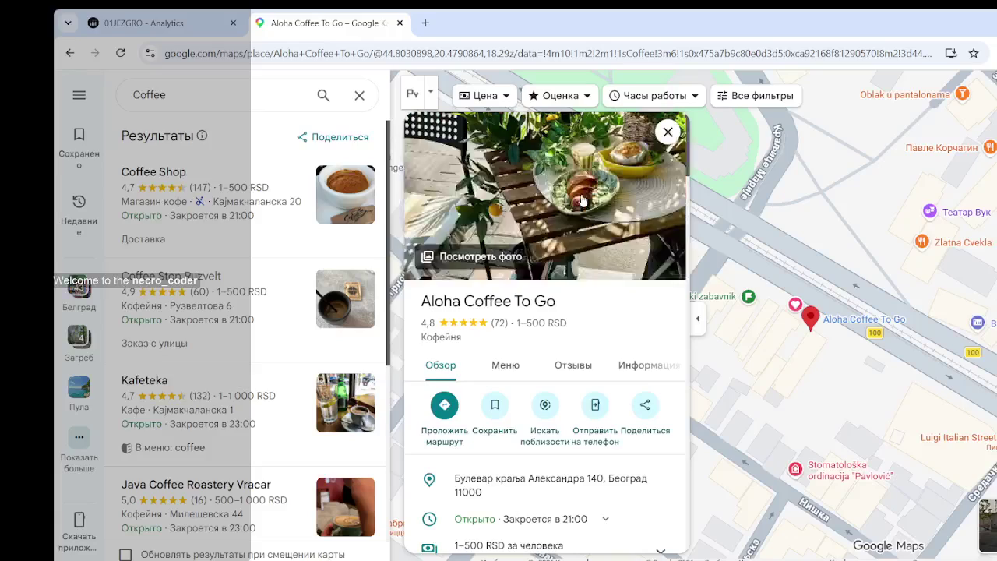
# - Open Aloha Coffee To Go's photos: umbrella storefront, drinks-and-muffin and lamp-with-hot-chocolate shots
pyautogui.click(583, 201)
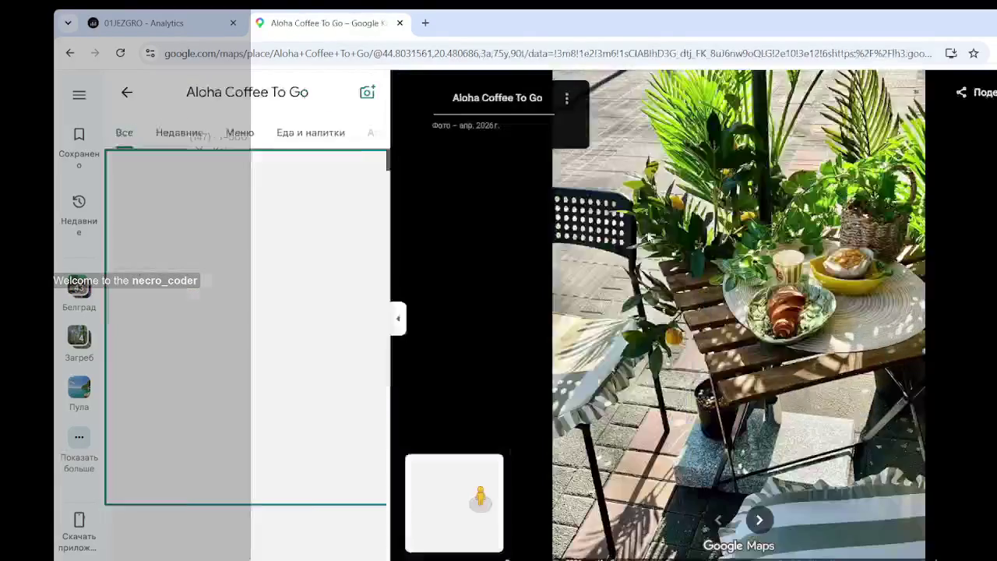
pyautogui.scroll(-5, 353, 369)
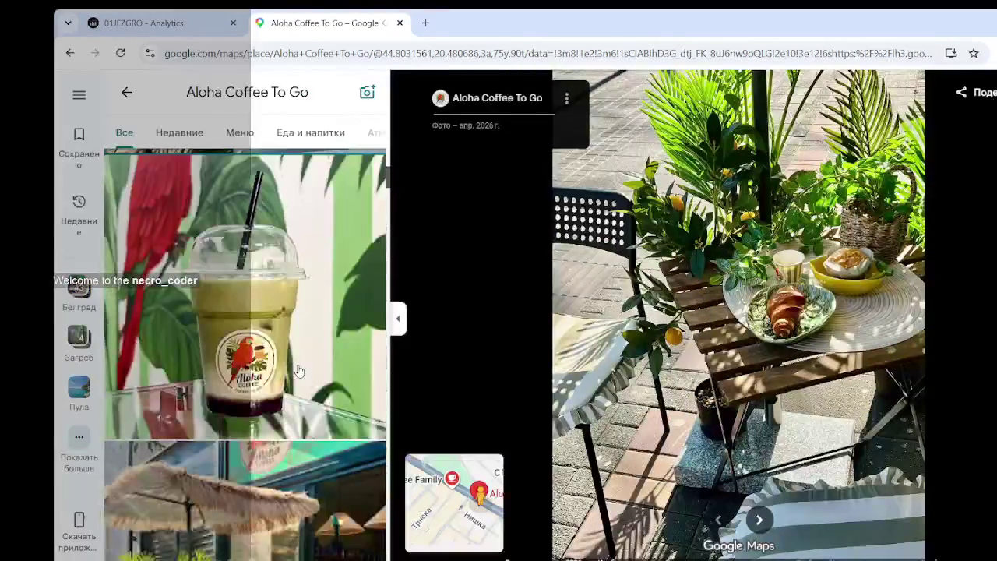
pyautogui.scroll(-4, 300, 372)
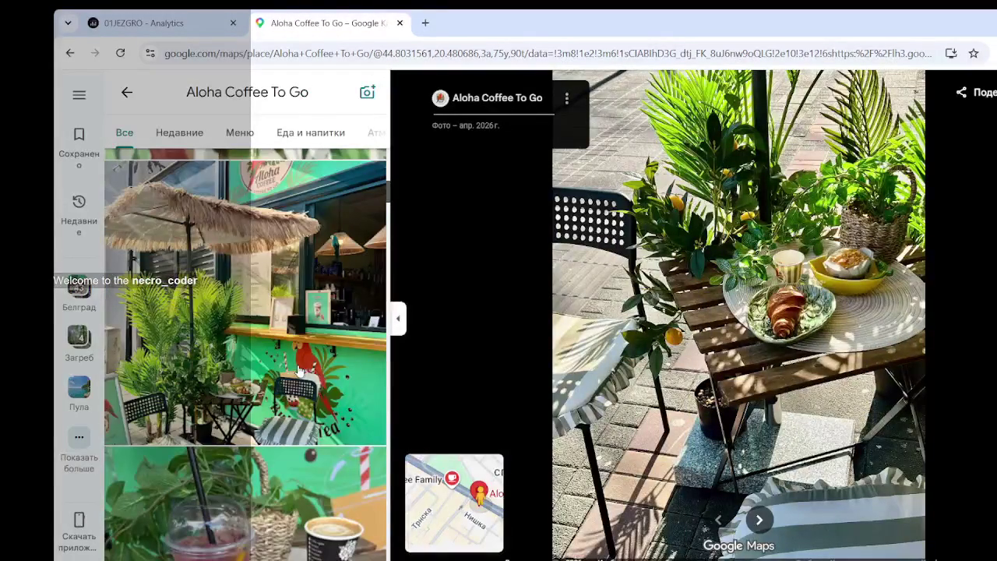
pyautogui.click(300, 372)
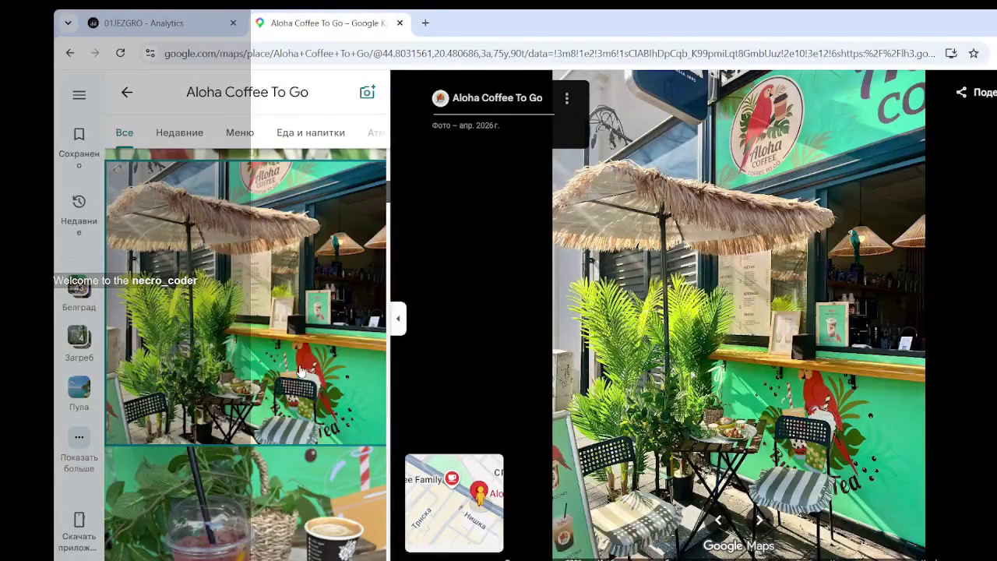
pyautogui.scroll(-4, 300, 371)
pyautogui.click(301, 372)
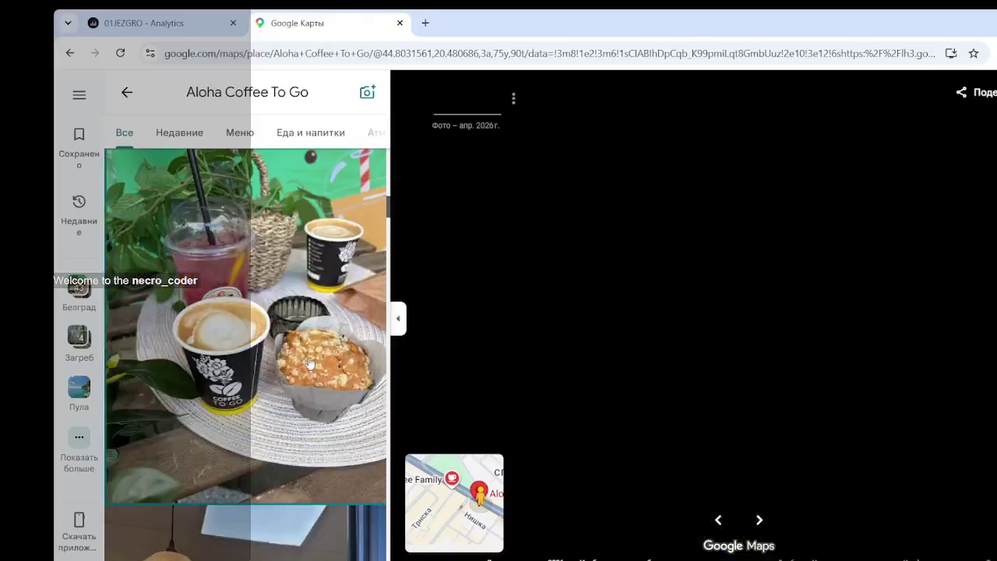
pyautogui.scroll(-2, 309, 363)
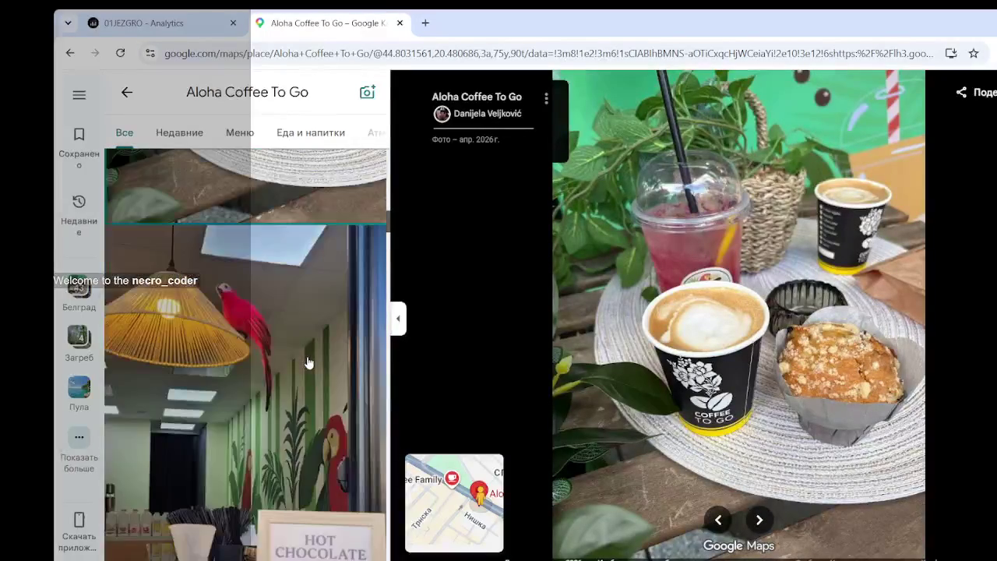
pyautogui.scroll(-2, 309, 363)
pyautogui.click(309, 363)
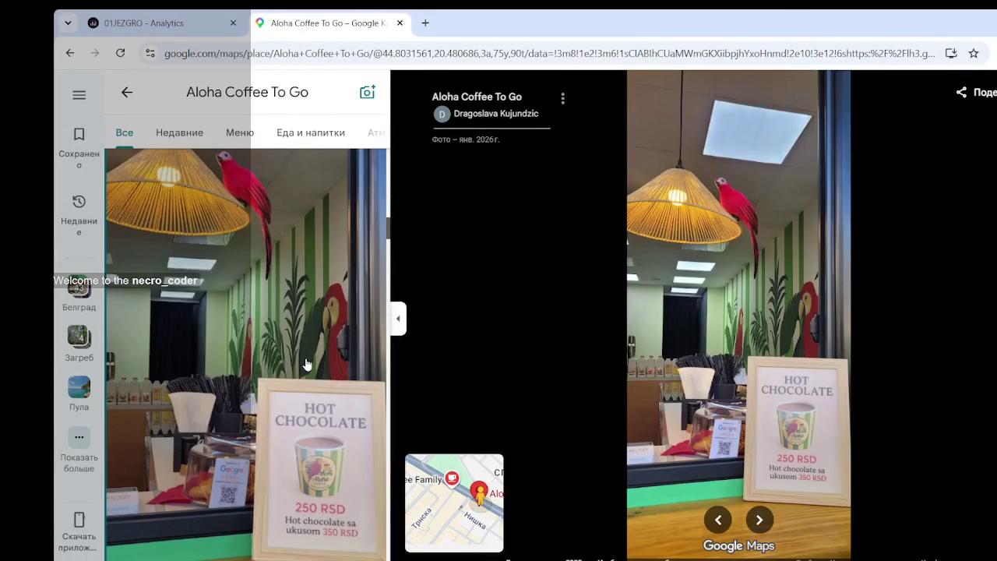
# - Scroll on to the delivery-rider street photo and then the coffee-machine counter photo
pyautogui.scroll(-3, 306, 364)
pyautogui.scroll(-1, 306, 364)
pyautogui.scroll(-3, 306, 365)
pyautogui.scroll(-1, 307, 366)
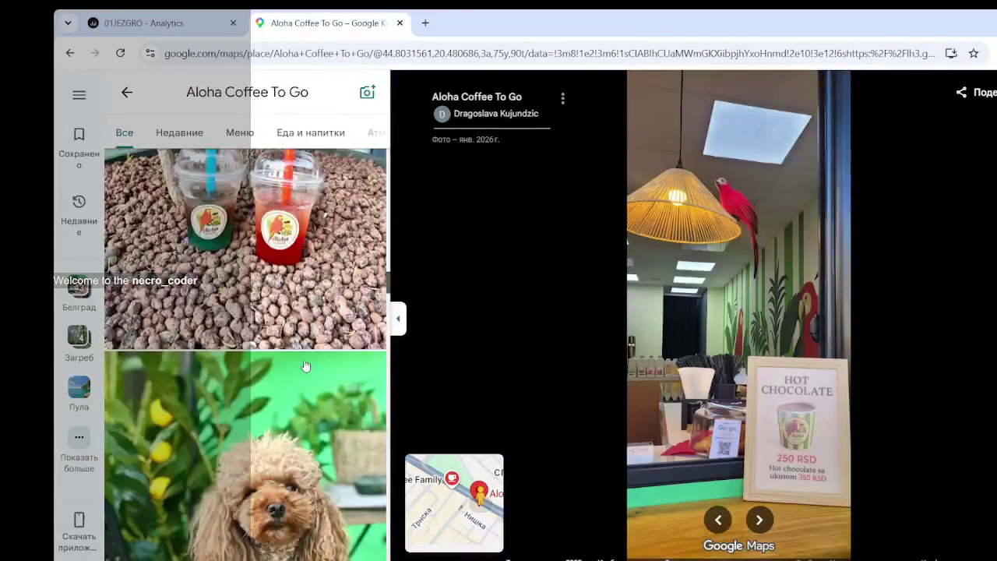
pyautogui.scroll(-3, 305, 366)
pyautogui.scroll(-4, 304, 364)
pyautogui.scroll(-4, 304, 366)
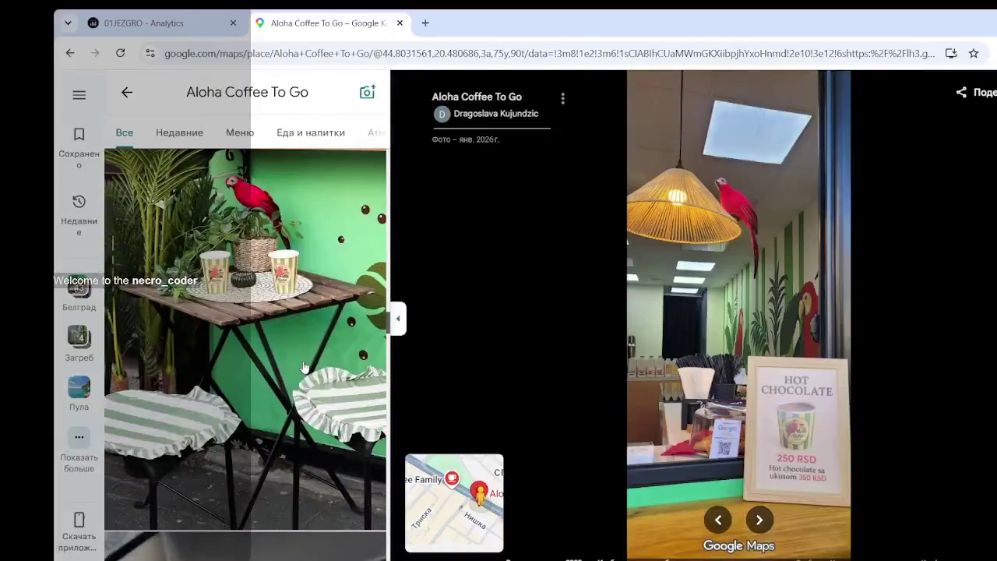
pyautogui.scroll(-3, 305, 367)
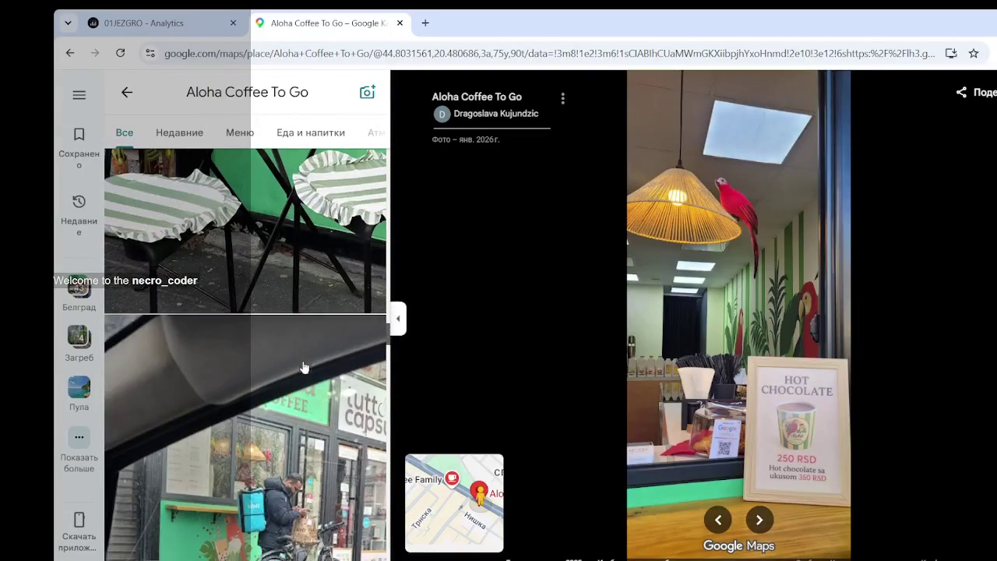
pyautogui.scroll(-3, 304, 367)
pyautogui.click(304, 366)
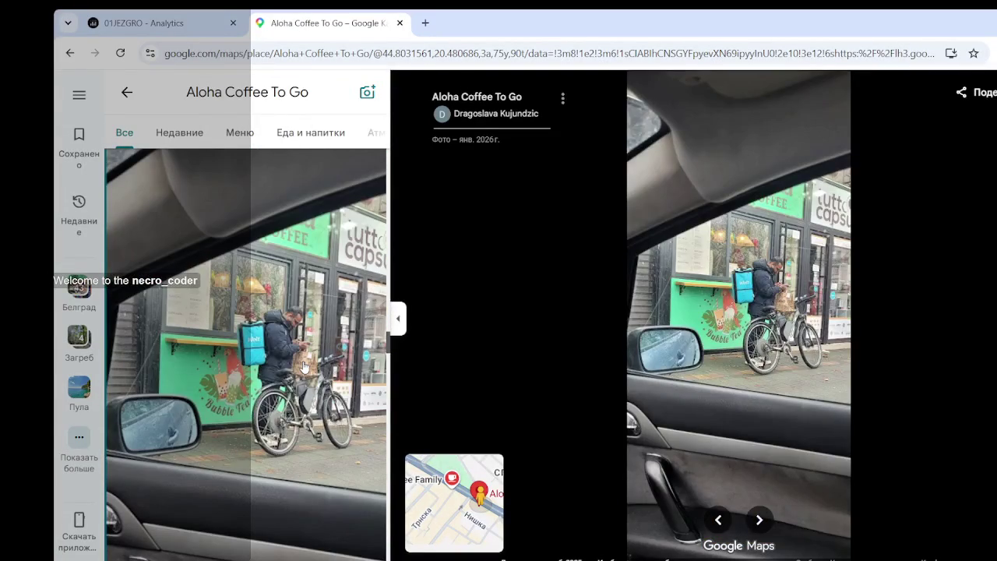
pyautogui.scroll(-3, 304, 366)
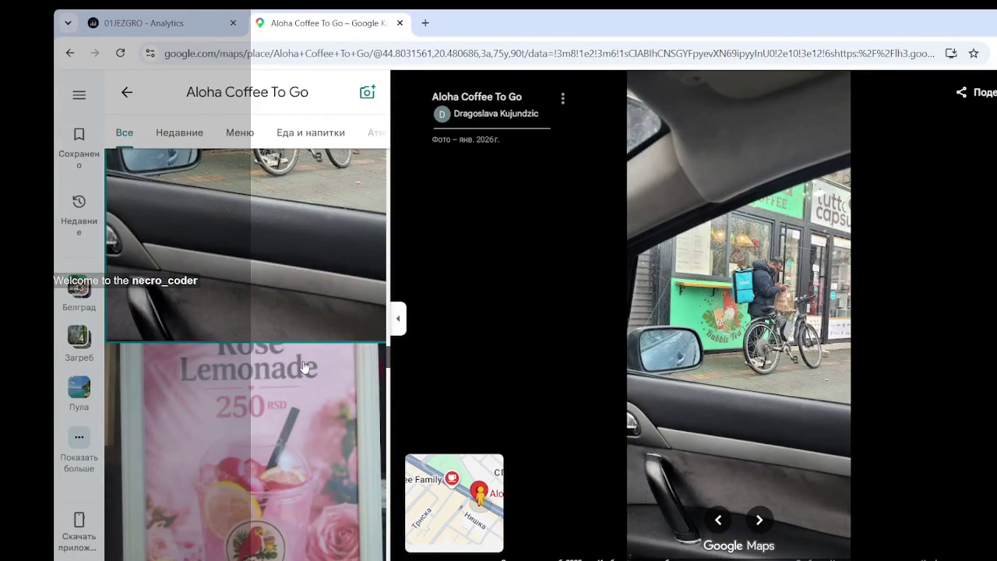
pyautogui.scroll(-3, 304, 366)
pyautogui.scroll(-3, 304, 367)
pyautogui.click(303, 367)
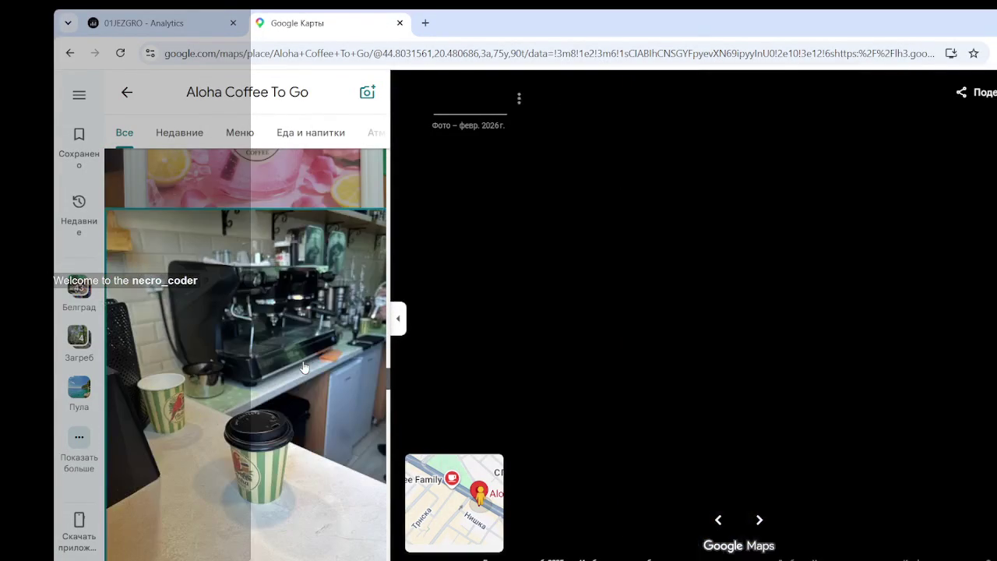
# - Zoom into the coffee-machine photo, panning to the shelf above and the group heads
pyautogui.scroll(2, 757, 225)
pyautogui.scroll(2, 763, 229)
pyautogui.scroll(2, 767, 229)
pyautogui.moveTo(768, 229); pyautogui.dragTo(798, 300)
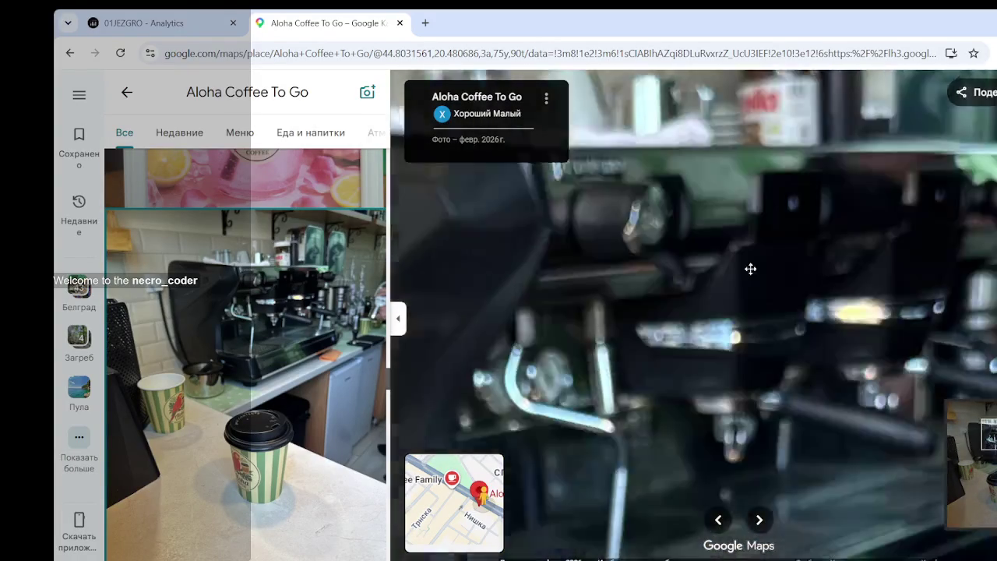
pyautogui.moveTo(798, 301)
pyautogui.mouseDown()
pyautogui.moveTo(614, 254)
pyautogui.moveTo(658, 269)
pyautogui.mouseUp()
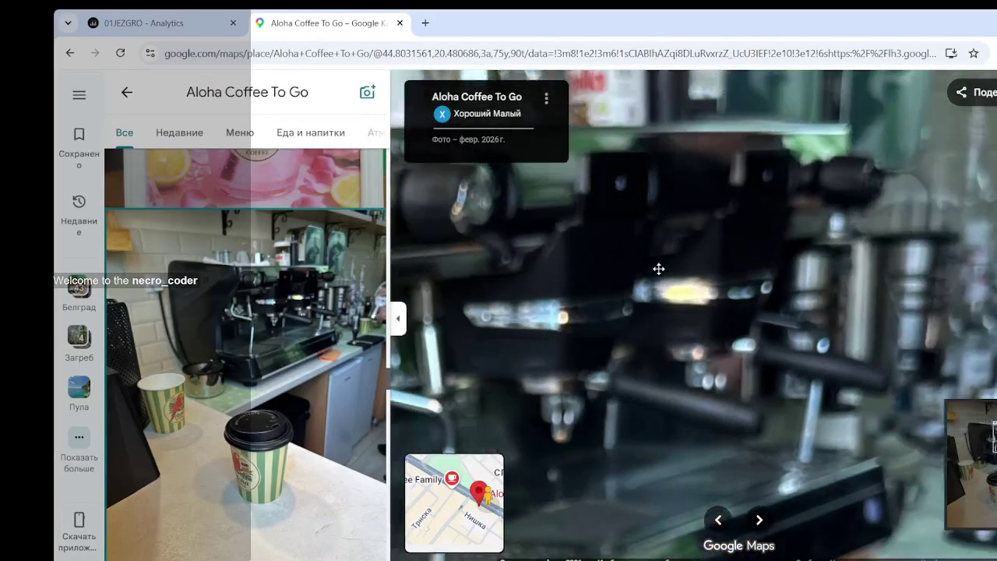
pyautogui.scroll(-2, 663, 269)
pyautogui.scroll(-2, 665, 270)
pyautogui.scroll(-2, 670, 257)
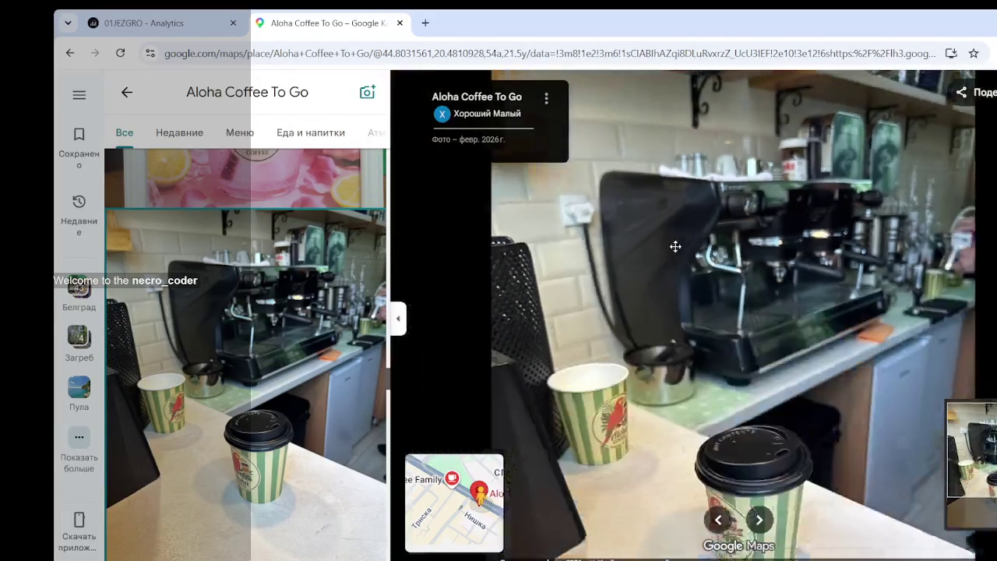
pyautogui.scroll(-3, 675, 246)
pyautogui.scroll(-3, 227, 388)
pyautogui.scroll(-3, 226, 387)
pyautogui.scroll(-2, 315, 413)
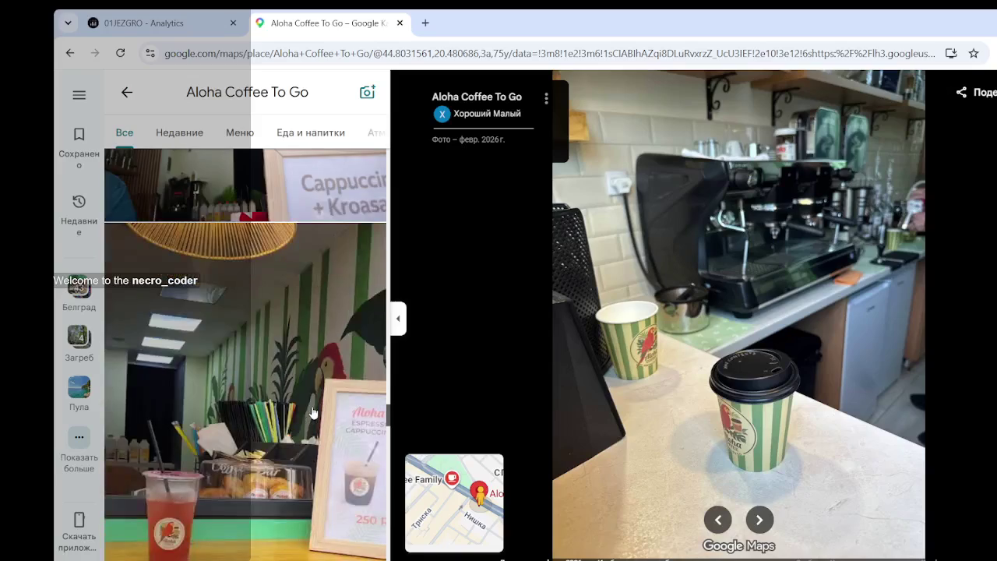
pyautogui.scroll(-3, 311, 412)
pyautogui.scroll(-3, 311, 412)
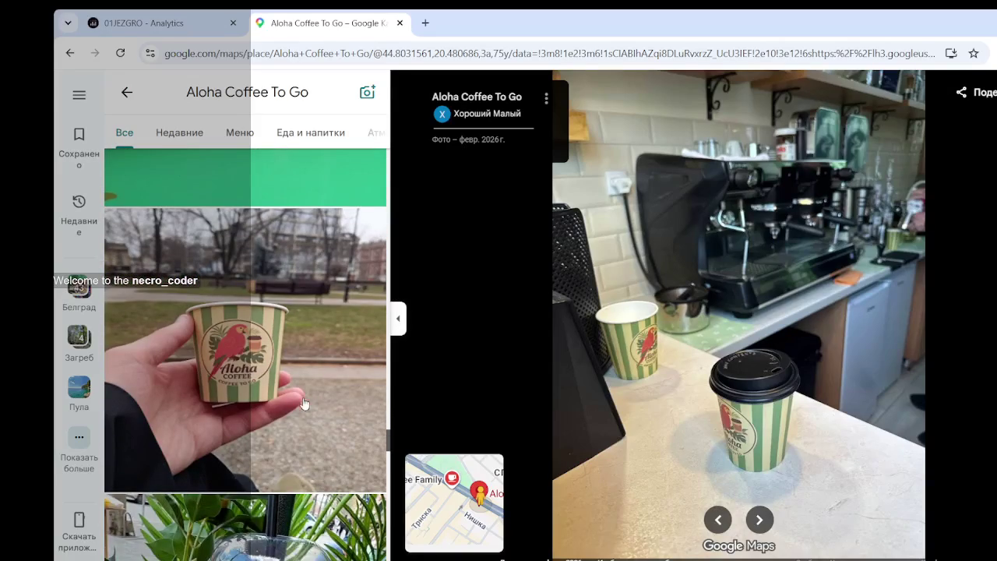
pyautogui.scroll(-3, 304, 404)
pyautogui.scroll(-2, 304, 403)
pyautogui.scroll(5, 241, 245)
pyautogui.click(240, 133)
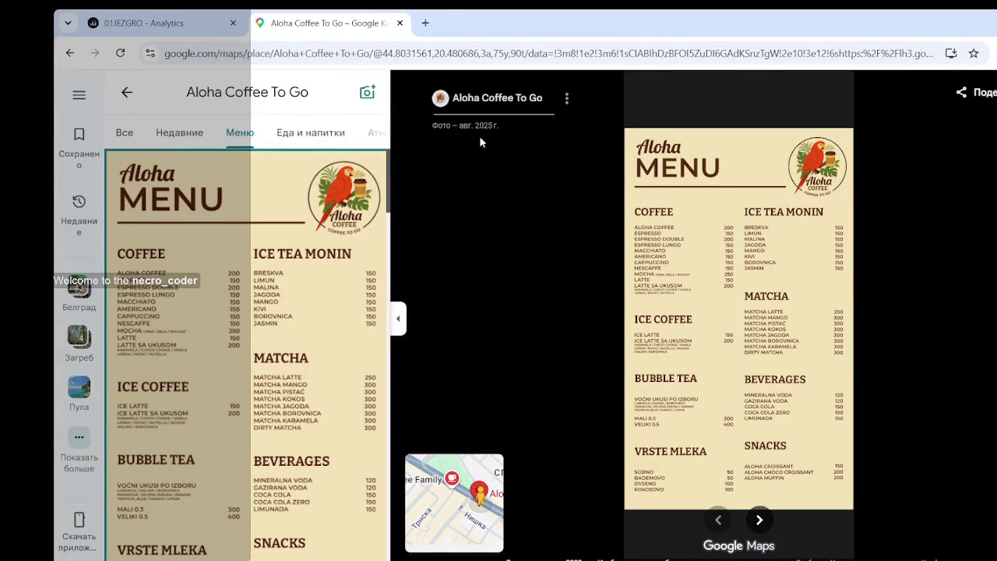
# - Look through the bubble tea menu photo
pyautogui.scroll(-3, 360, 286)
pyautogui.scroll(-2, 361, 287)
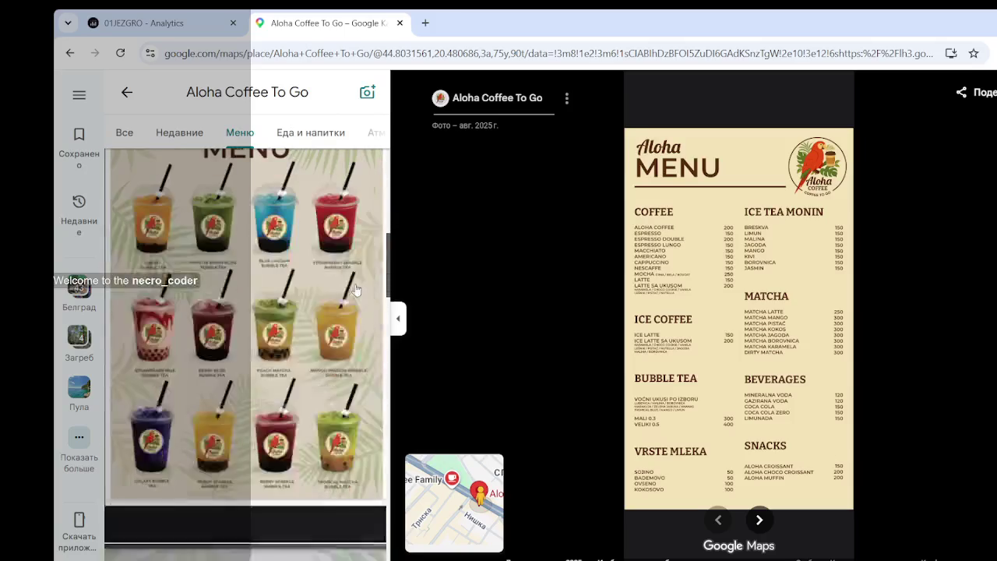
pyautogui.click(280, 321)
pyautogui.scroll(4, 280, 321)
pyautogui.scroll(-4, 277, 321)
pyautogui.scroll(-3, 277, 322)
pyautogui.scroll(-3, 277, 323)
pyautogui.scroll(-4, 276, 323)
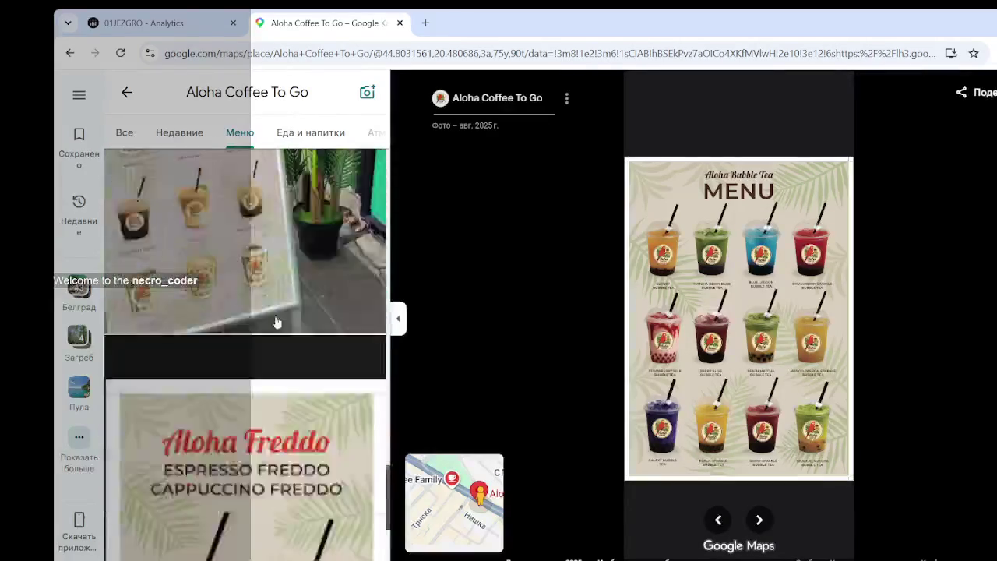
pyautogui.scroll(4, 276, 322)
pyautogui.scroll(-3, 277, 323)
pyautogui.scroll(-3, 276, 323)
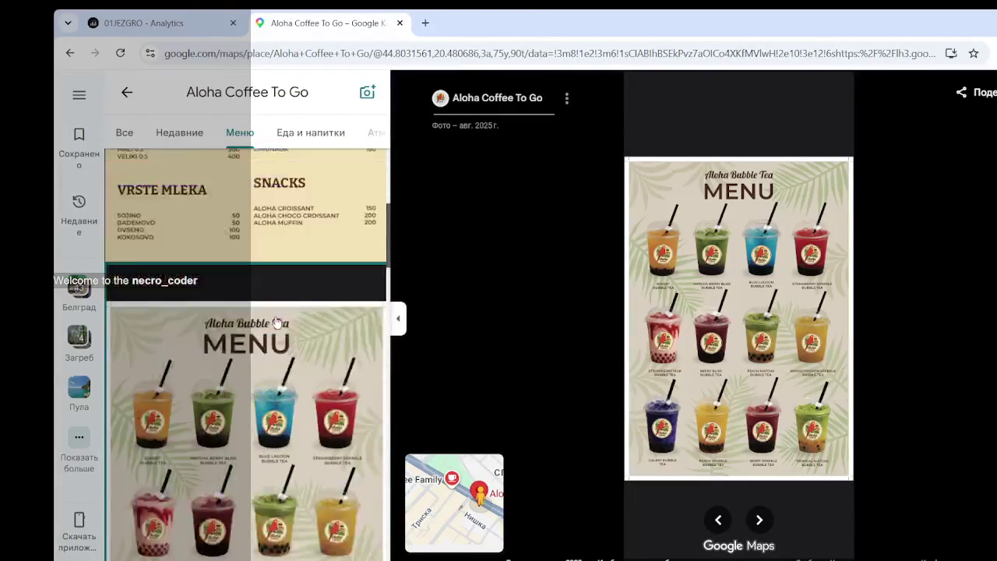
pyautogui.scroll(-2, 277, 323)
# - Open the Aloha coffee menu photo showing coffees priced 150–250, Mocha the priciest
pyautogui.click(276, 322)
pyautogui.scroll(2, 683, 229)
pyautogui.scroll(2, 684, 229)
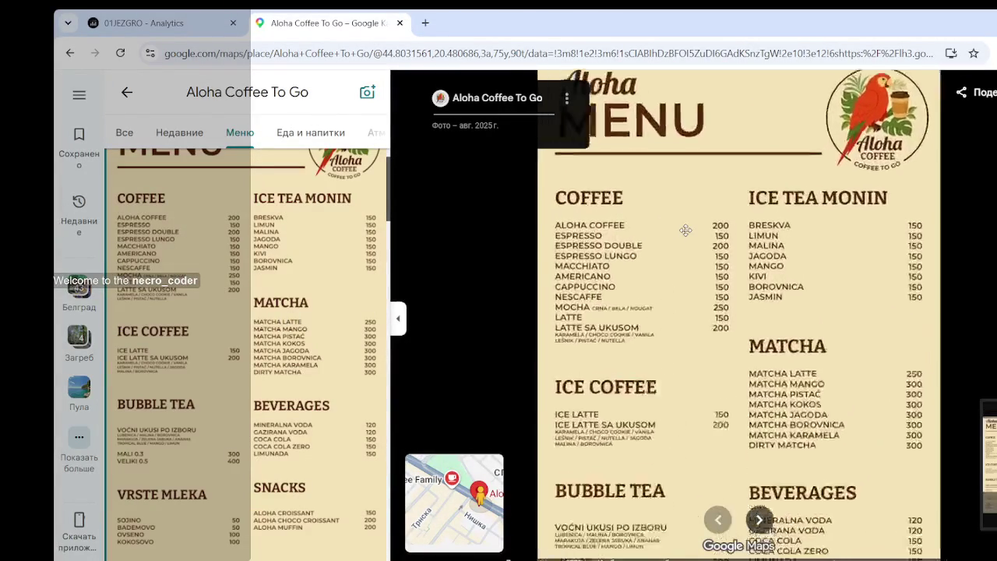
pyautogui.scroll(2, 626, 251)
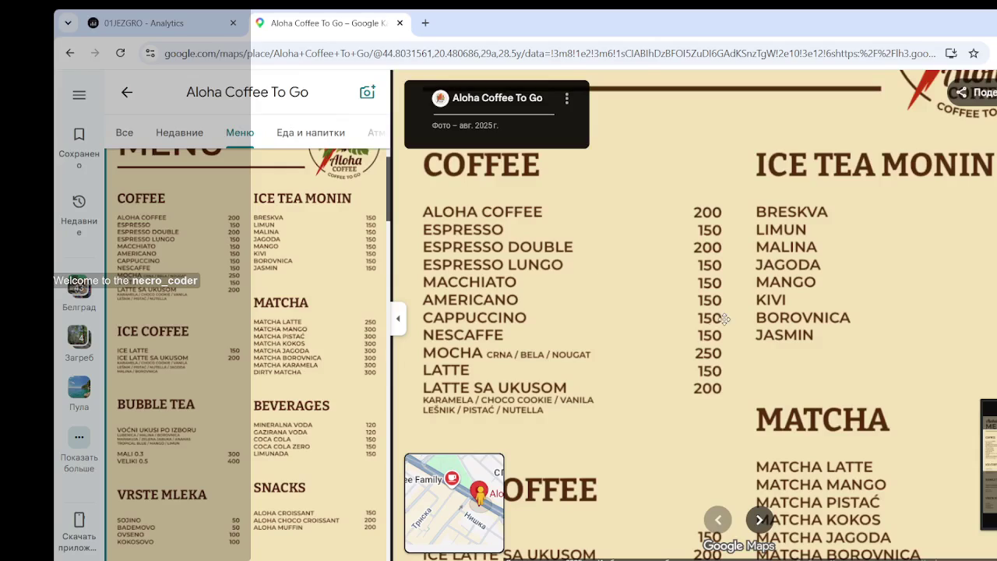
pyautogui.scroll(1, 177, 152)
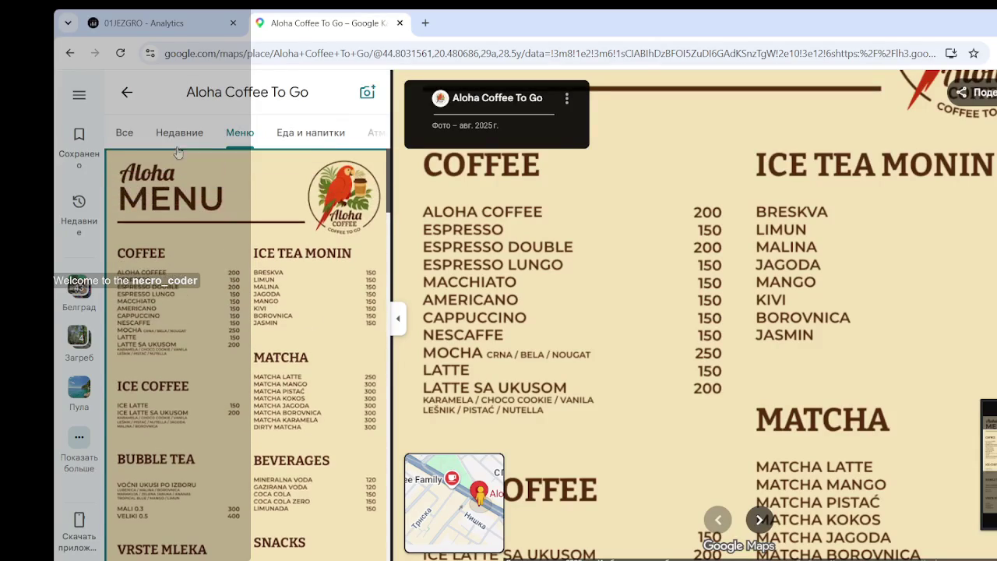
# - Show the food and drink photos and open the drinks and table-with-croissant shots
pyautogui.click(302, 139)
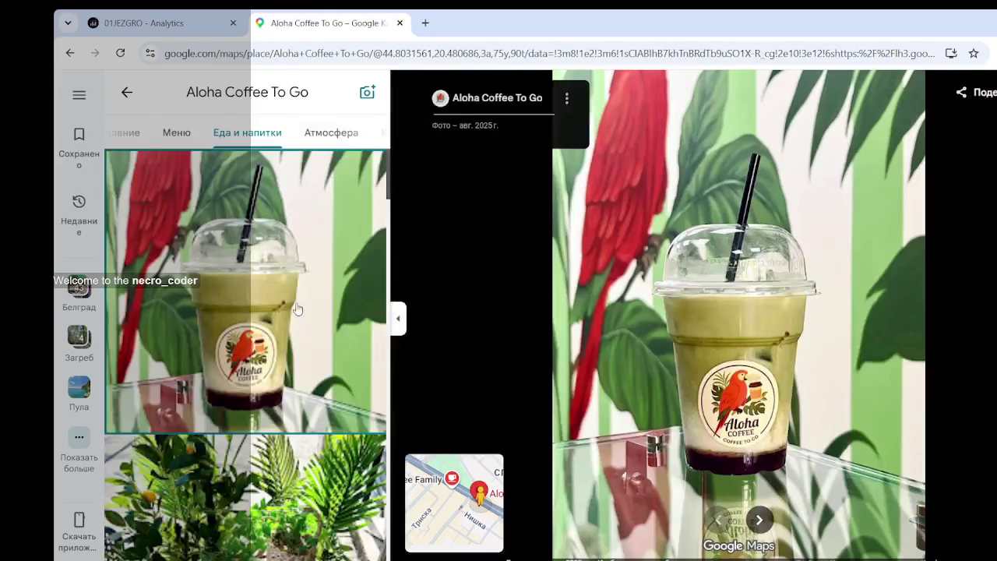
pyautogui.scroll(-2, 297, 309)
pyautogui.scroll(-3, 290, 315)
pyautogui.scroll(-2, 290, 315)
pyautogui.click(300, 353)
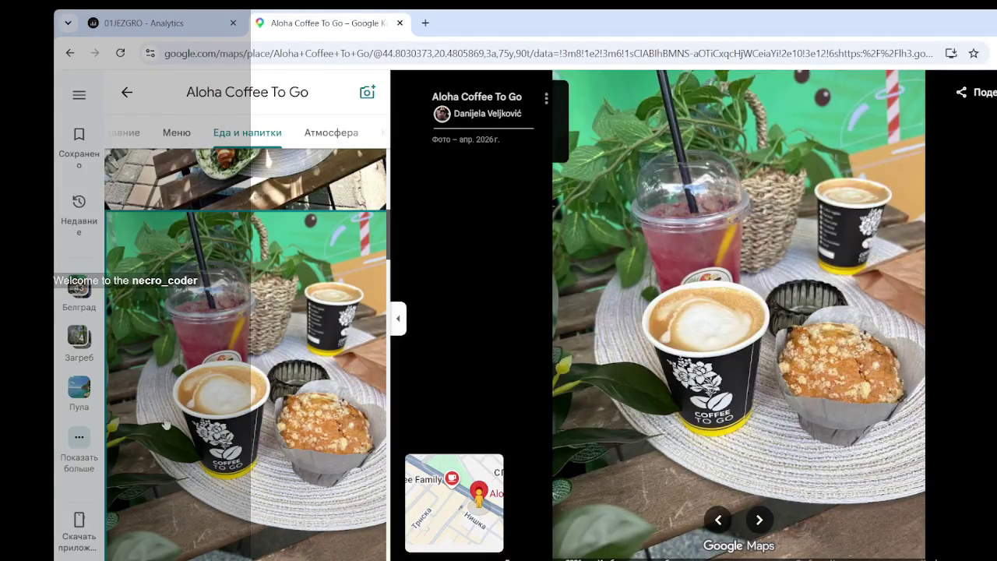
pyautogui.scroll(4, 206, 405)
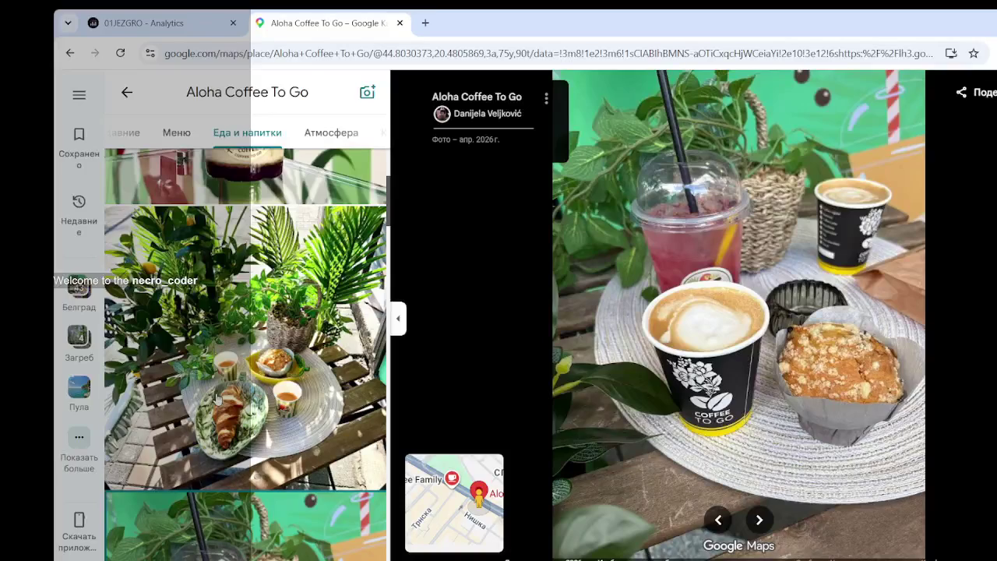
pyautogui.click(222, 364)
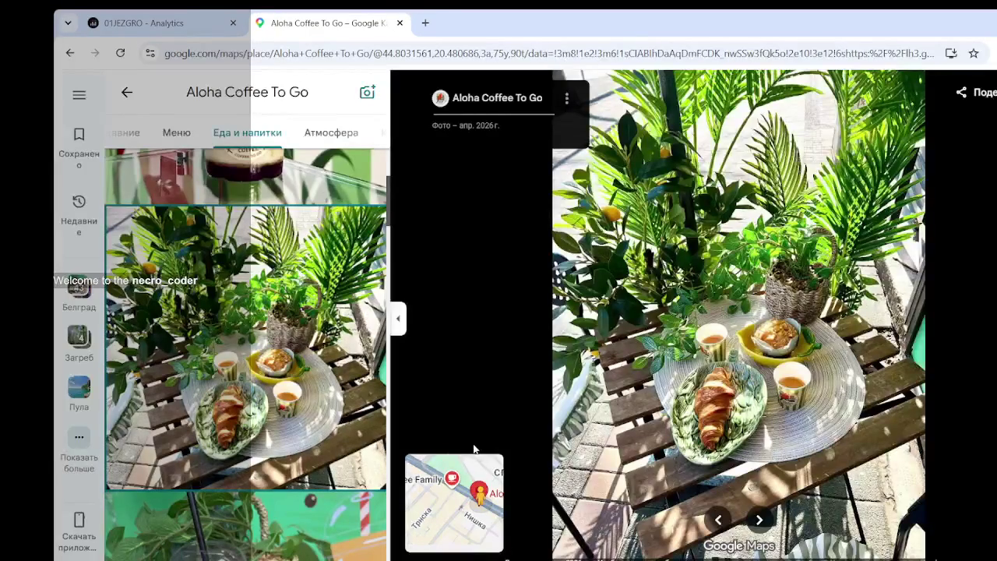
# - Open the drink-and-muffin photo, then the striped-cup photo
pyautogui.scroll(3, 300, 391)
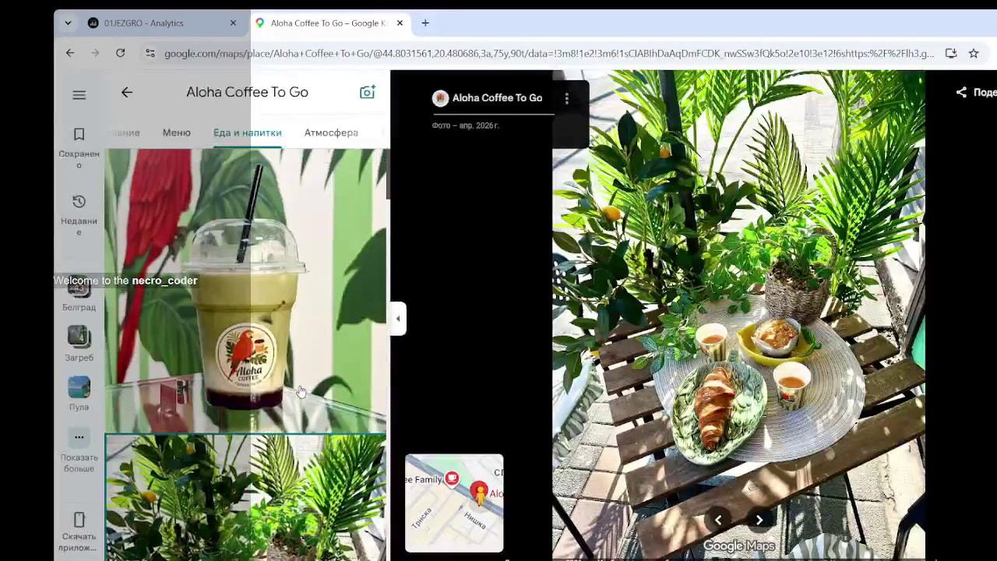
pyautogui.scroll(-3, 300, 392)
pyautogui.scroll(-3, 300, 391)
pyautogui.scroll(-3, 299, 391)
pyautogui.scroll(-3, 300, 391)
pyautogui.scroll(-3, 300, 391)
pyautogui.scroll(3, 302, 391)
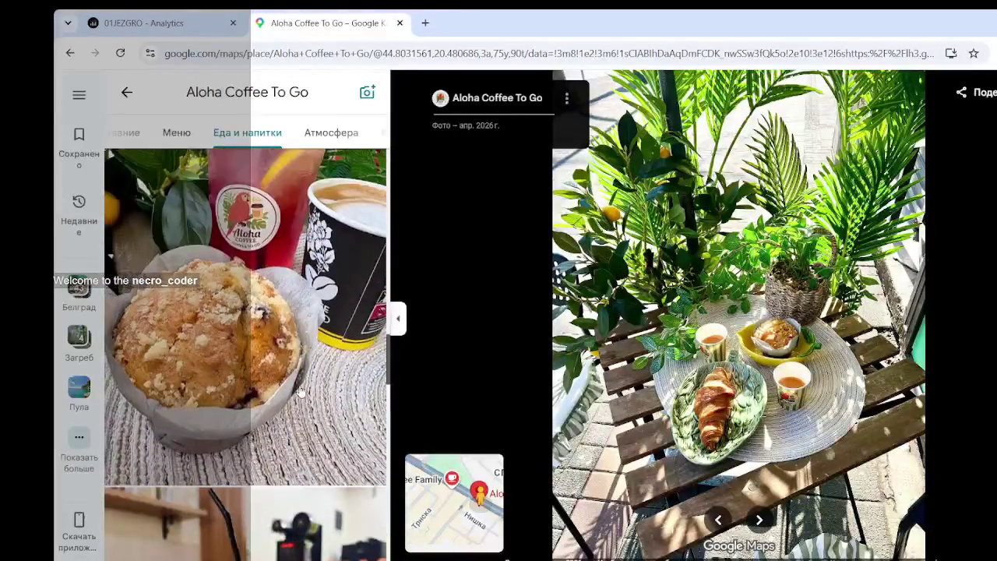
pyautogui.click(304, 391)
pyautogui.scroll(-3, 305, 385)
pyautogui.scroll(-3, 312, 358)
pyautogui.scroll(-3, 318, 331)
pyautogui.click(318, 331)
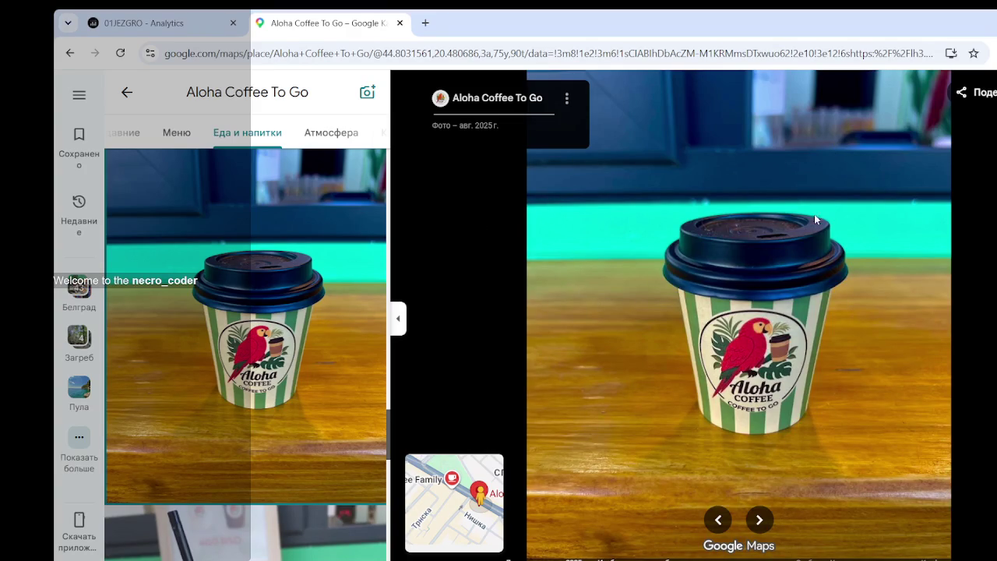
# - View the iced drink with muffin photo, then the coffee cups with muffin photo
pyautogui.scroll(-3, 272, 413)
pyautogui.scroll(-5, 275, 427)
pyautogui.scroll(-3, 275, 428)
pyautogui.scroll(-3, 281, 433)
pyautogui.scroll(-3, 288, 442)
pyautogui.click(285, 468)
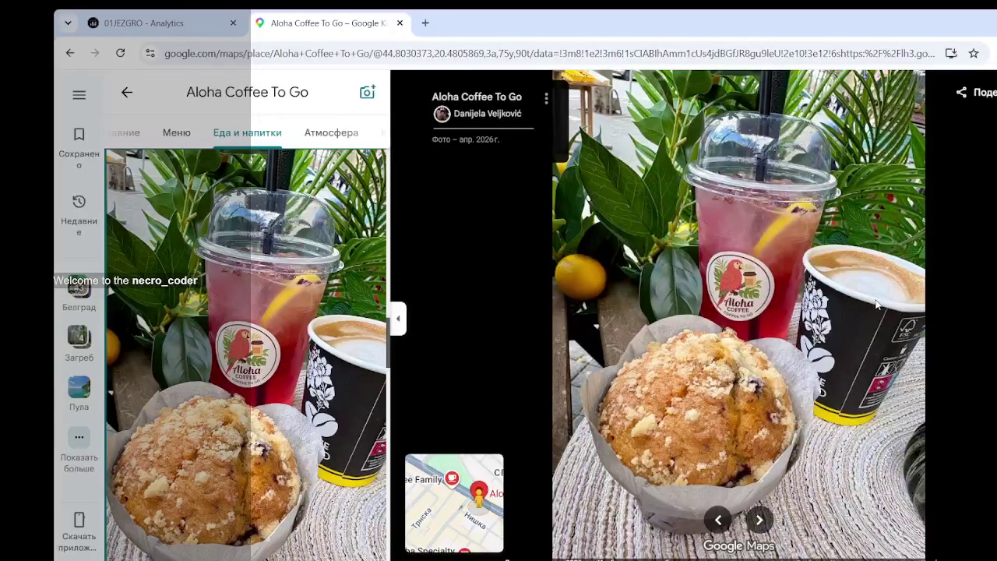
pyautogui.scroll(4, 309, 399)
pyautogui.scroll(3, 309, 398)
pyautogui.scroll(3, 309, 399)
pyautogui.click(310, 398)
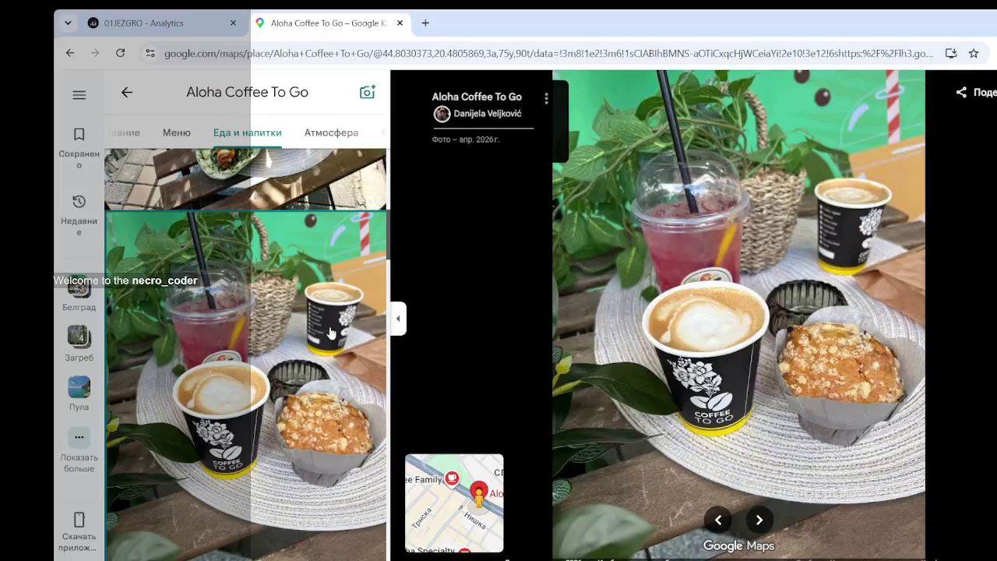
pyautogui.scroll(3, 271, 369)
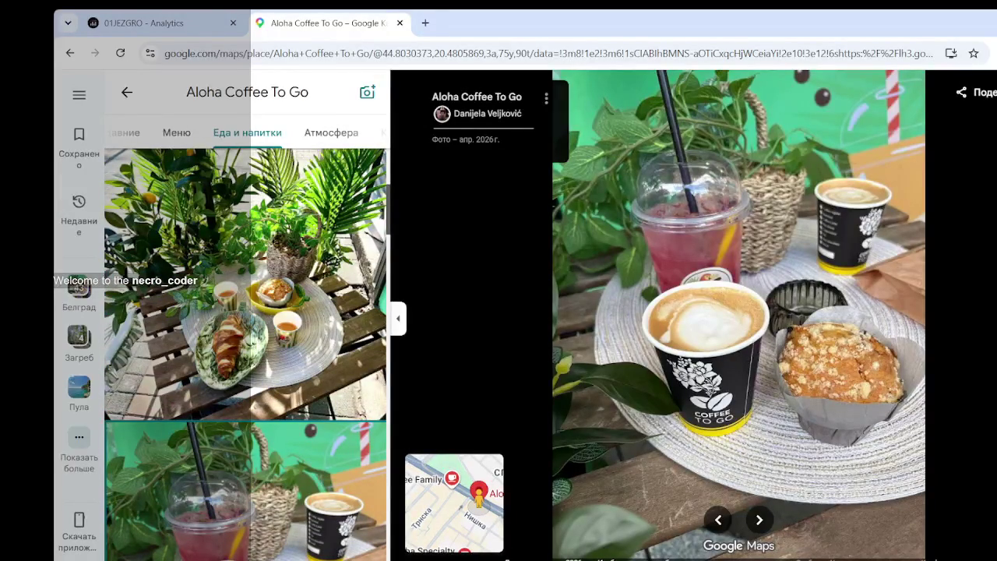
# - On the Analytics tab, set the first grouping level (Уровень 1) to Расходники / стаканы
pyautogui.click(145, 22)
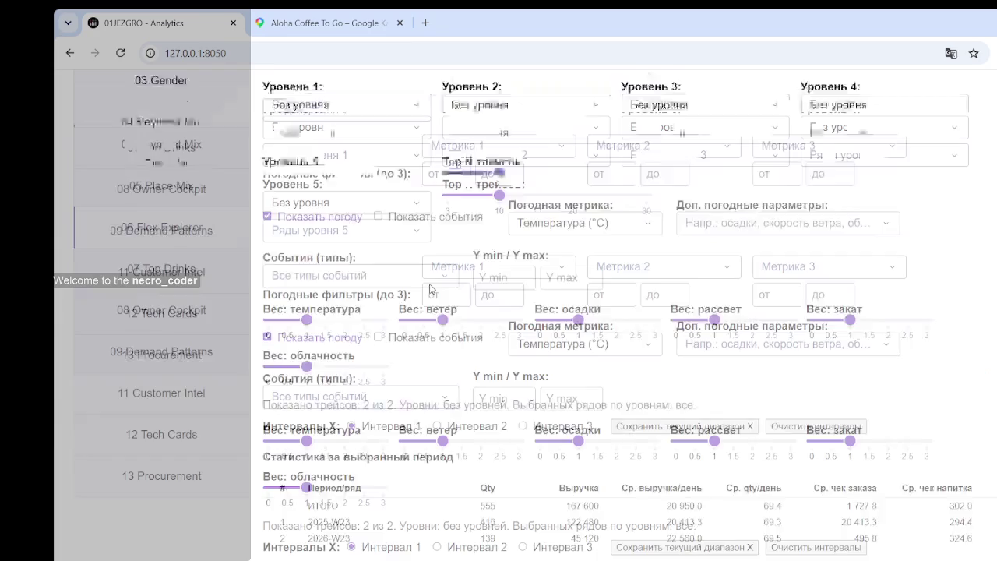
pyautogui.scroll(4, 413, 288)
pyautogui.scroll(2, 373, 265)
pyautogui.click(372, 265)
pyautogui.scroll(-2, 367, 335)
pyautogui.scroll(-1, 364, 360)
pyautogui.scroll(-3, 364, 359)
pyautogui.scroll(-2, 360, 366)
pyautogui.scroll(-1, 359, 370)
pyautogui.scroll(-2, 353, 381)
pyautogui.scroll(-4, 353, 382)
pyautogui.scroll(-3, 352, 380)
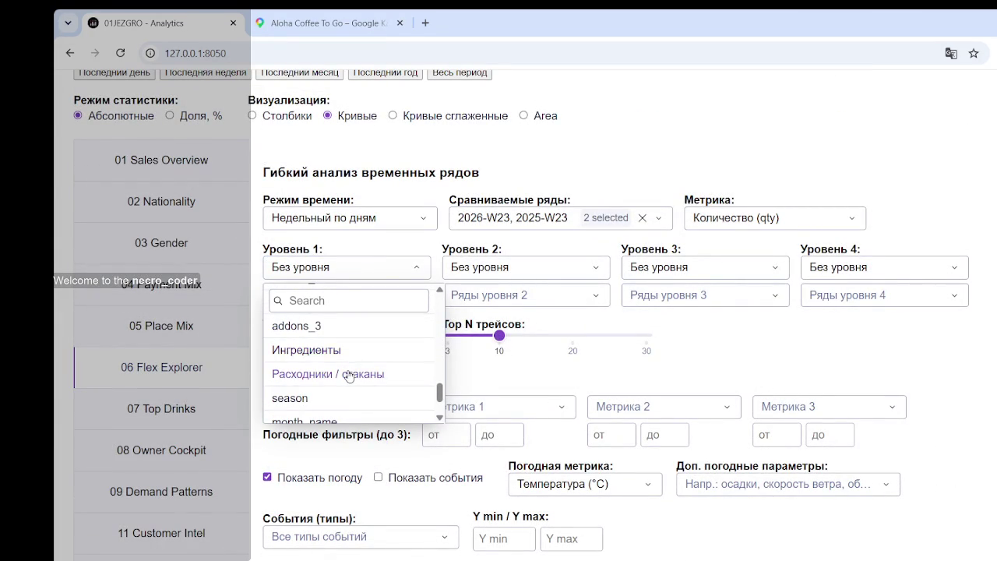
pyautogui.click(349, 375)
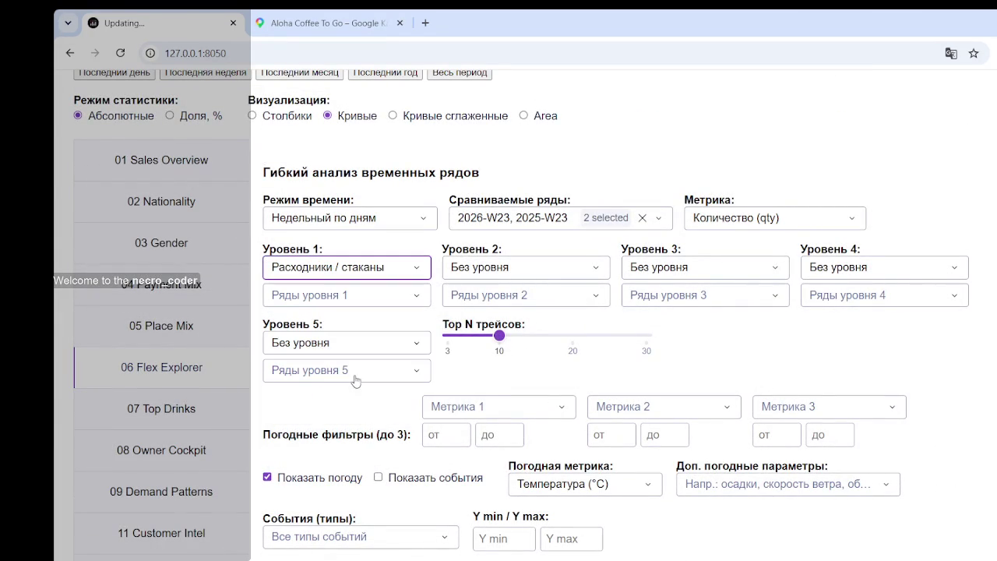
# - Chart only cup_medium_takeaway with the Сквозной по неделям time mode
pyautogui.click(359, 296)
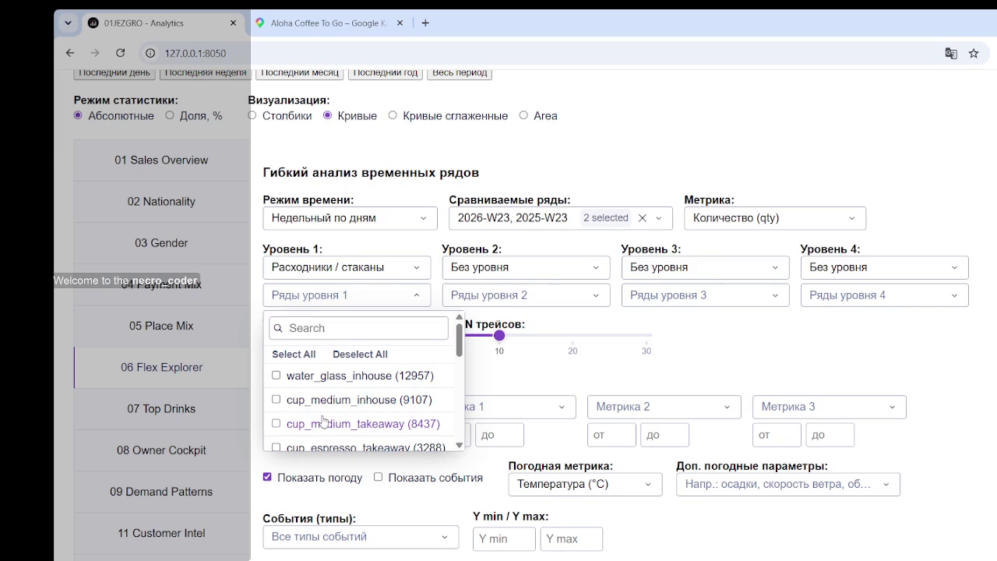
pyautogui.click(323, 423)
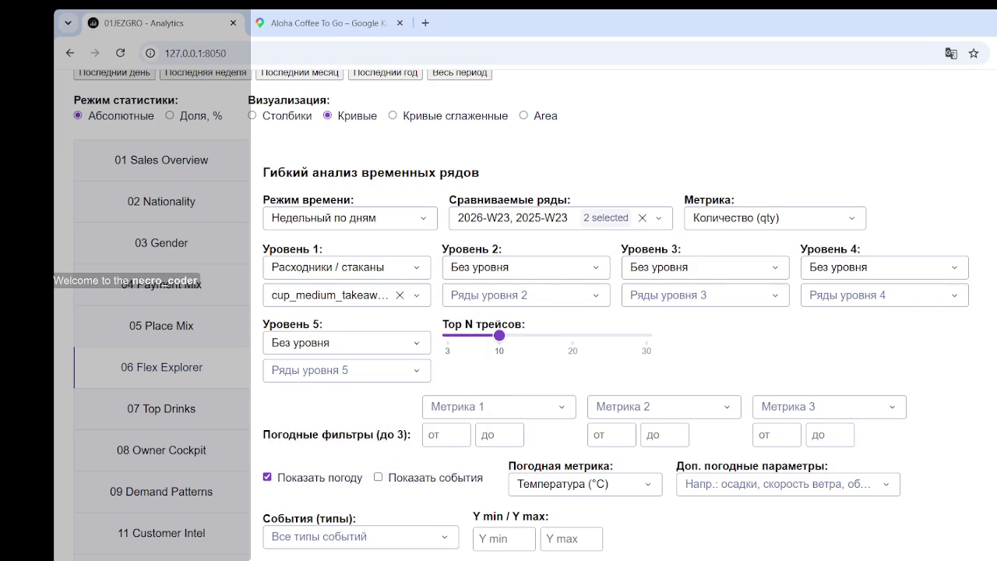
pyautogui.click(412, 219)
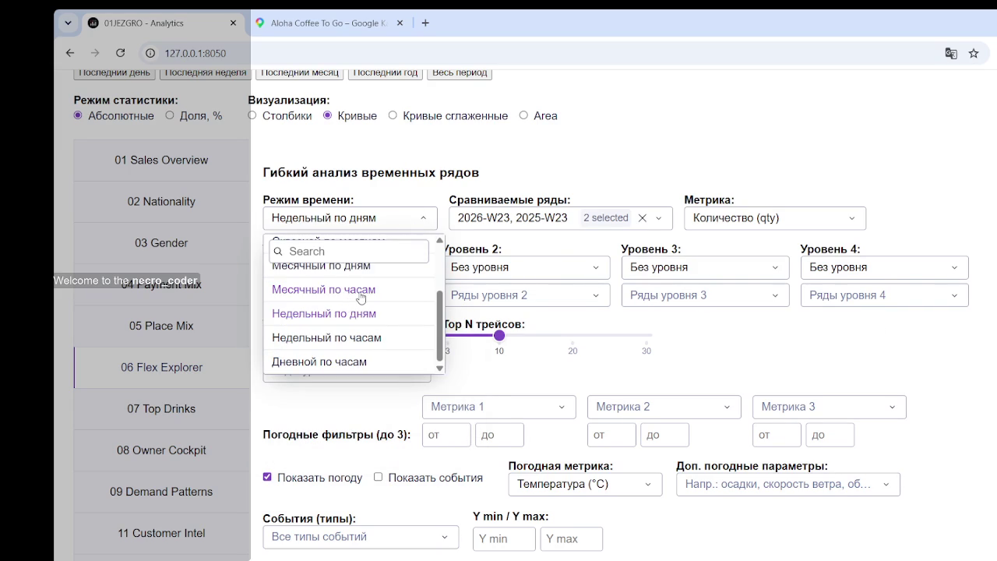
pyautogui.scroll(3, 361, 300)
pyautogui.scroll(1, 366, 308)
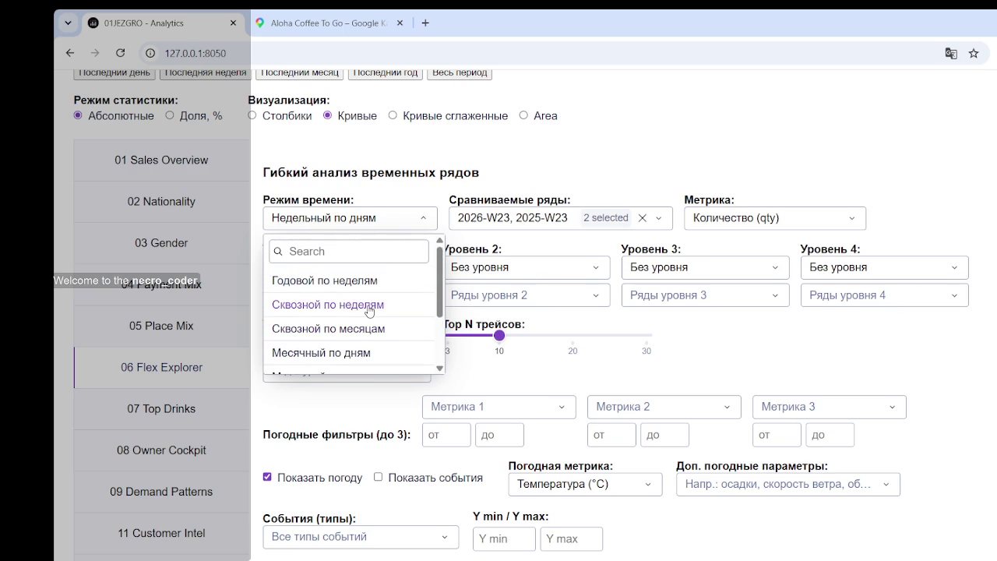
pyautogui.click(369, 311)
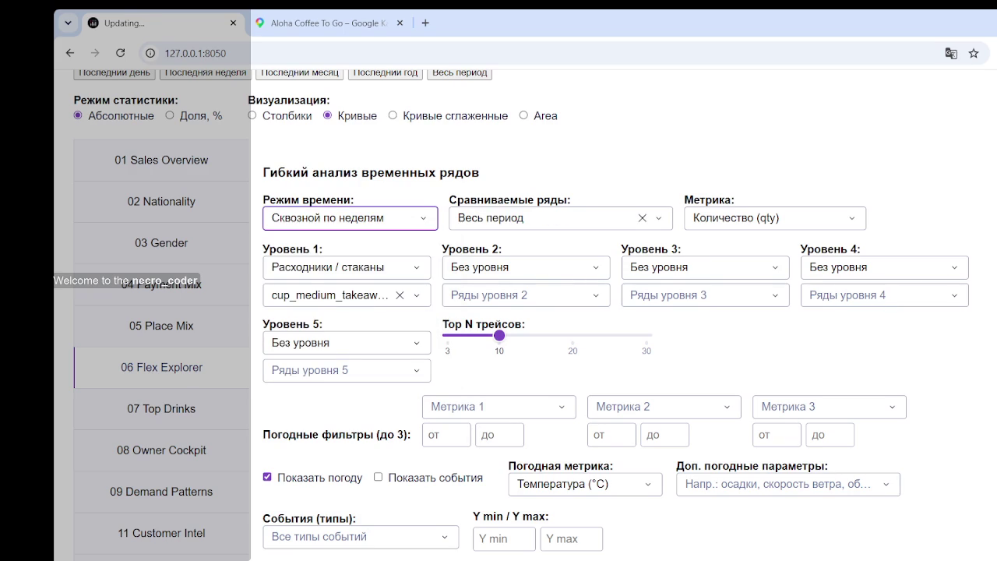
pyautogui.scroll(-5, 603, 252)
pyautogui.scroll(-3, 603, 252)
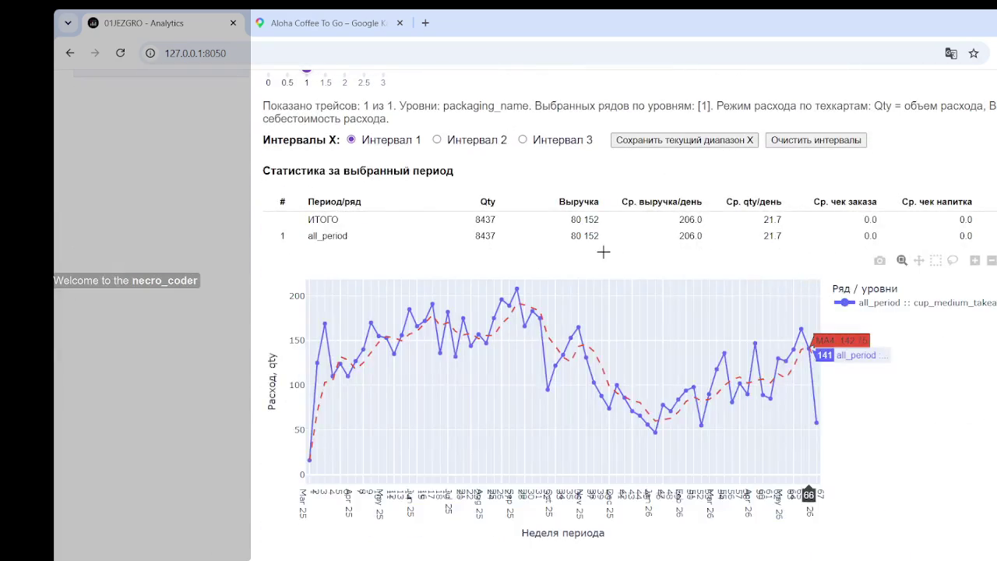
# - Switch the chart visualization to Столбики bars
pyautogui.scroll(5, 223, 307)
pyautogui.scroll(3, 194, 256)
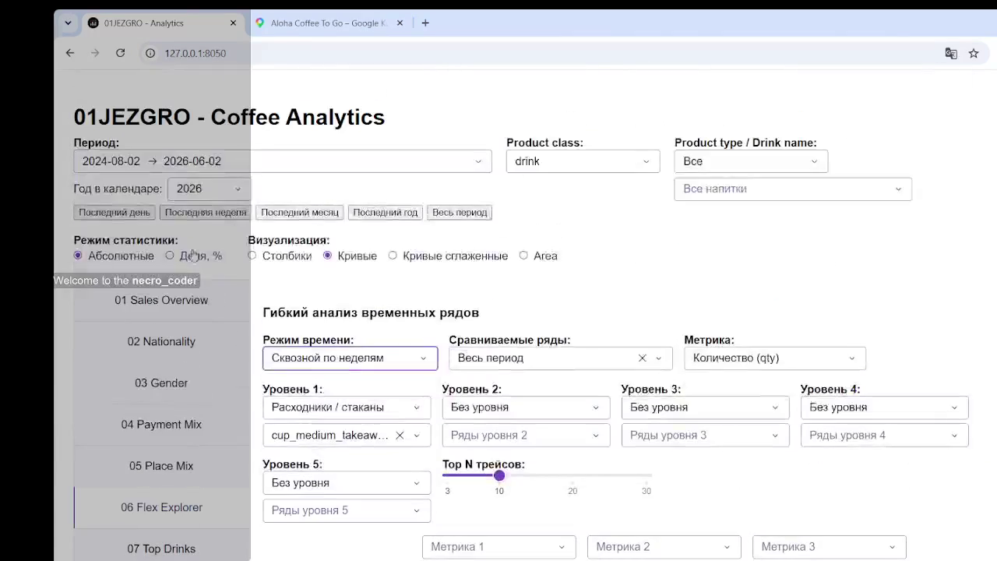
pyautogui.click(269, 256)
pyautogui.scroll(-5, 873, 271)
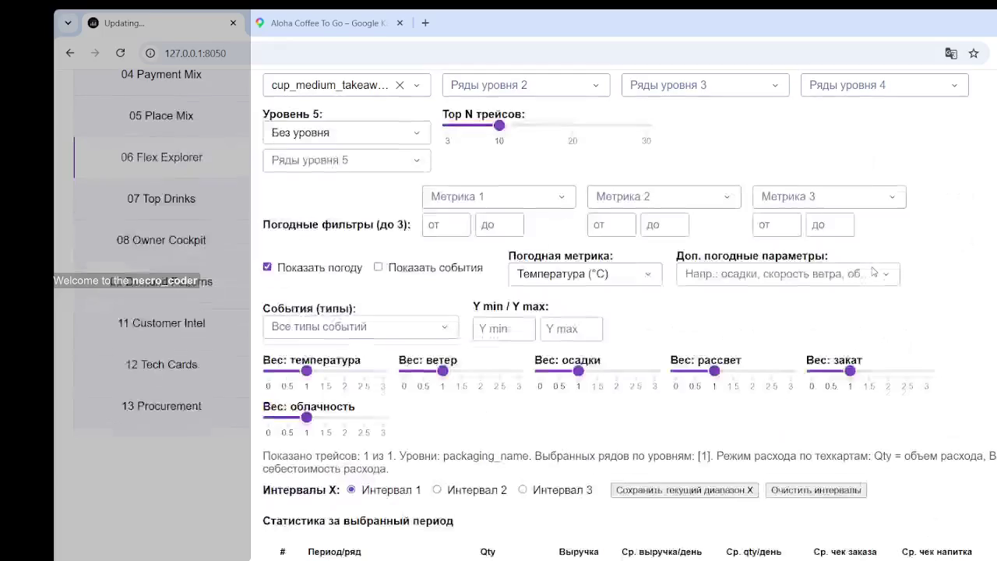
pyautogui.scroll(-2, 873, 271)
pyautogui.scroll(-2, 558, 320)
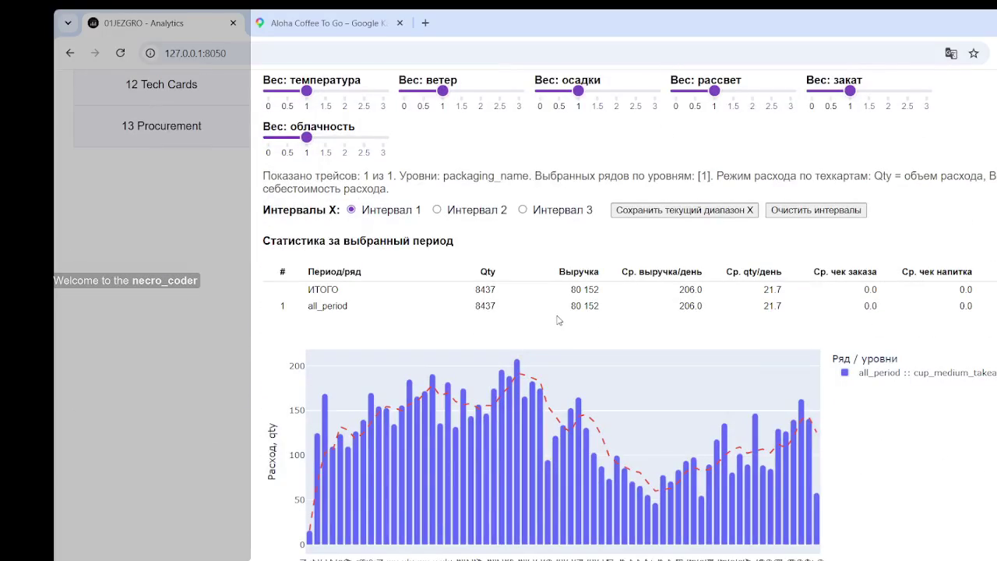
pyautogui.moveTo(567, 363)
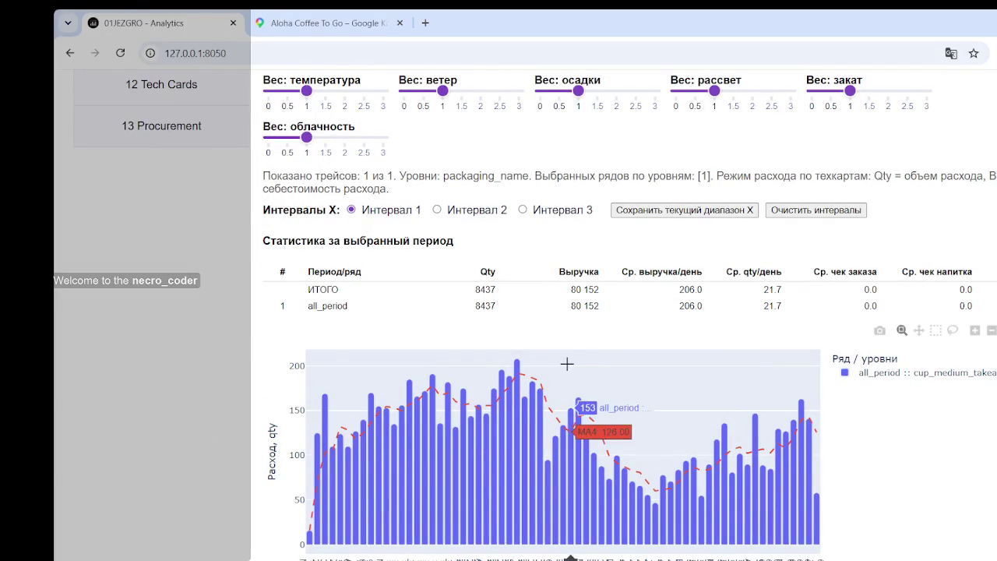
# - Mark several weekly bars on the chart and select the 8437 Qty total
pyautogui.click(576, 391)
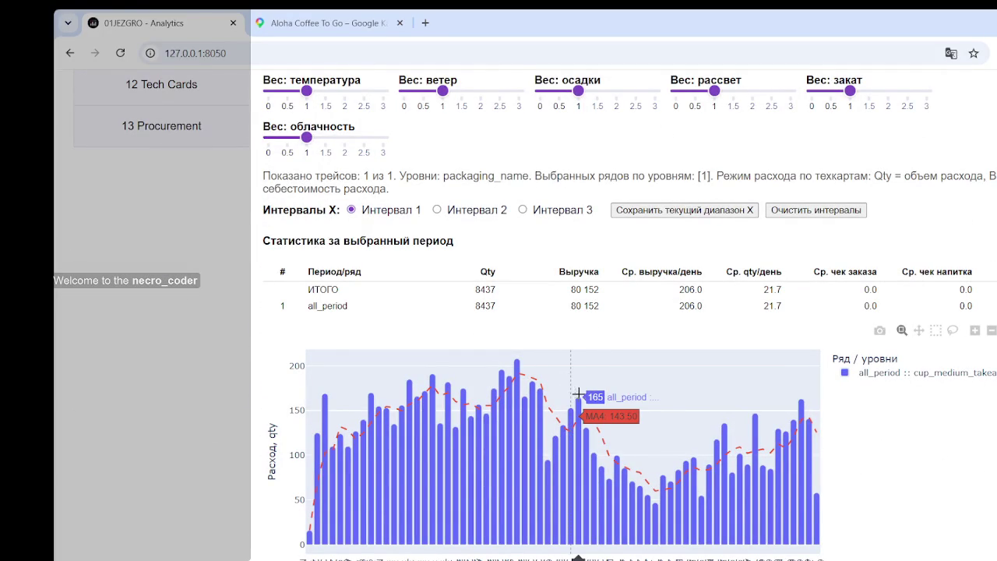
pyautogui.click(494, 499)
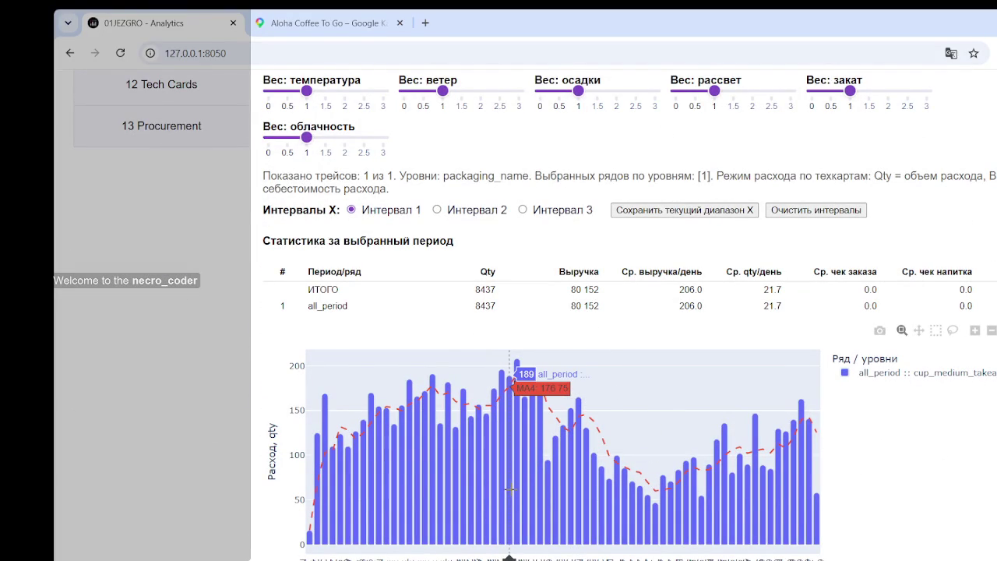
pyautogui.click(432, 468)
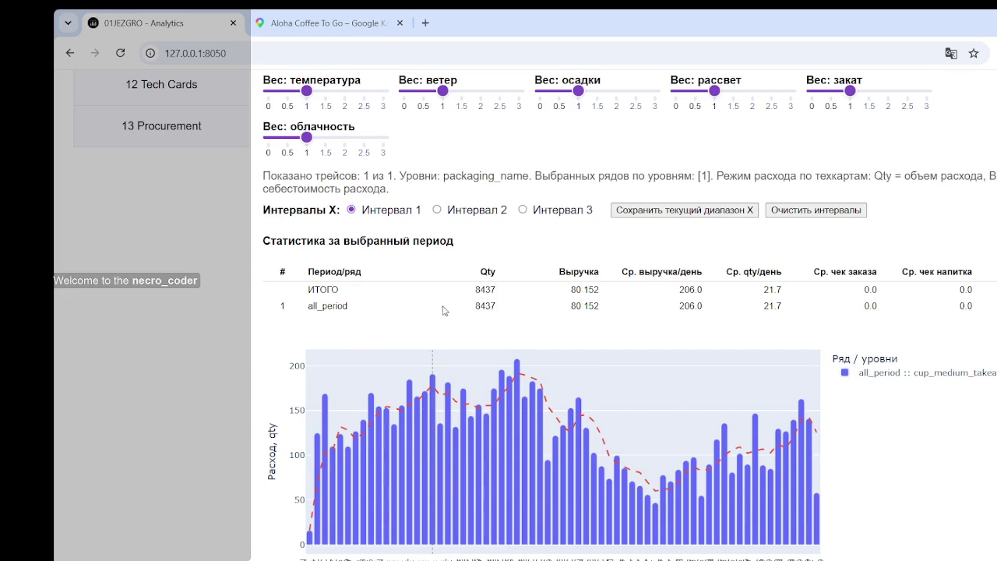
pyautogui.moveTo(470, 306); pyautogui.dragTo(503, 313)
pyautogui.moveTo(471, 335)
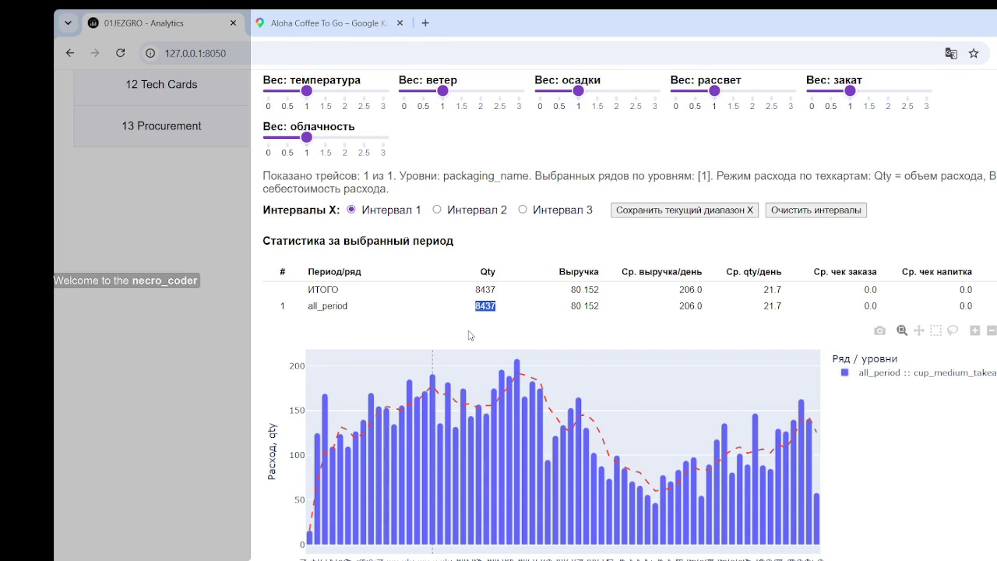
pyautogui.click(487, 304)
pyautogui.moveTo(385, 468)
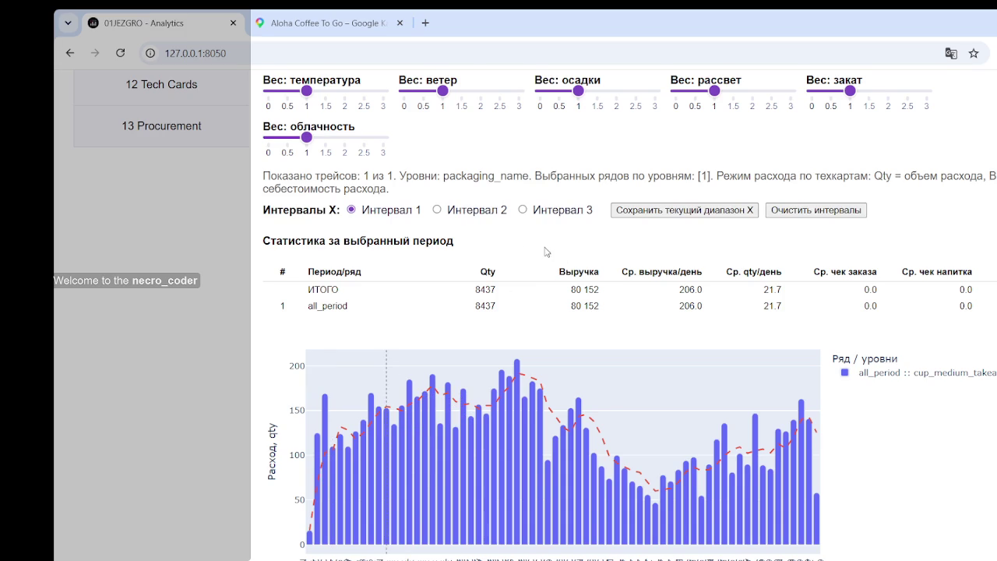
pyautogui.scroll(1, 327, 255)
pyautogui.scroll(3, 358, 211)
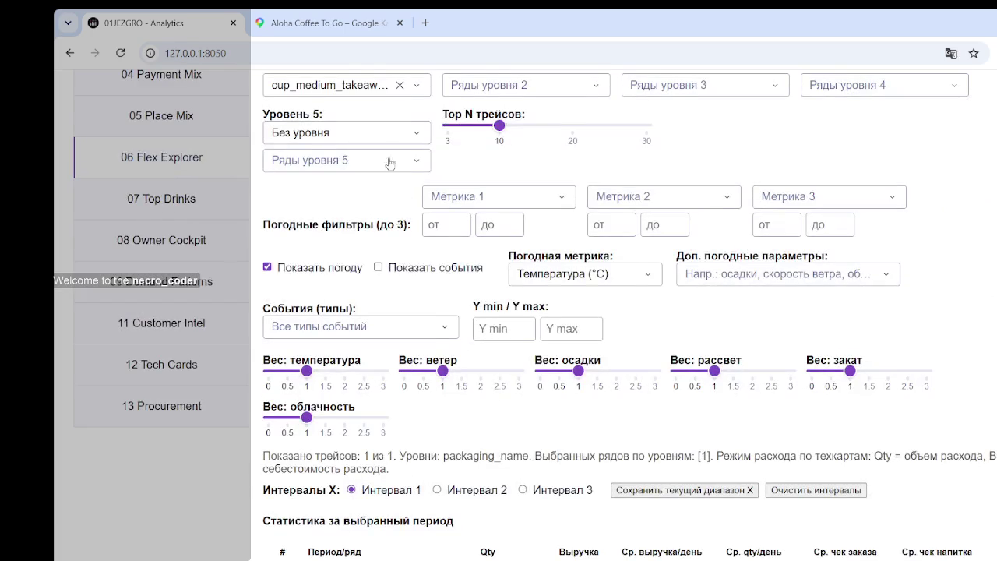
# - Pick cup_large_takeaway as the only Level 1 series to chart
pyautogui.scroll(3, 390, 162)
pyautogui.click(400, 299)
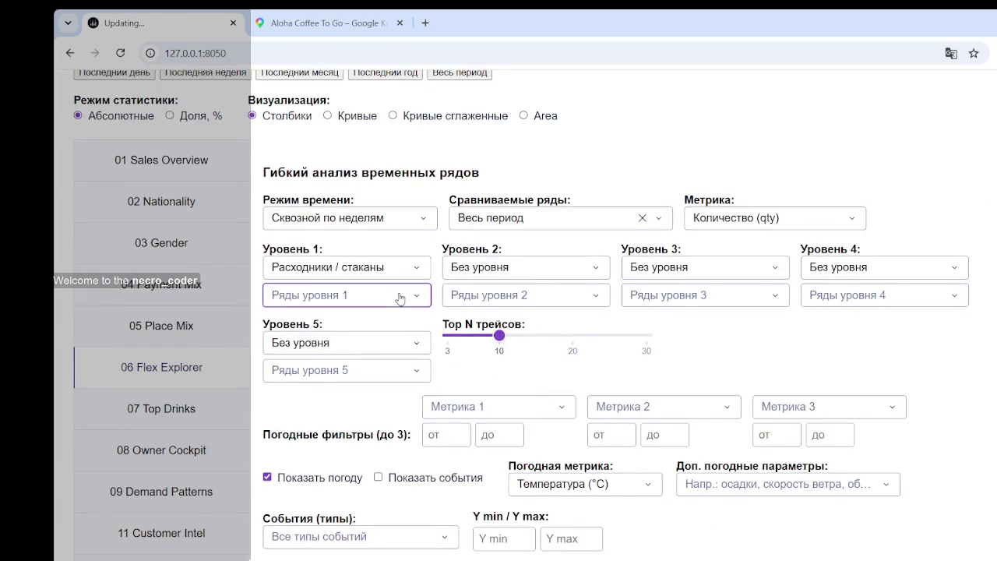
pyautogui.click(394, 299)
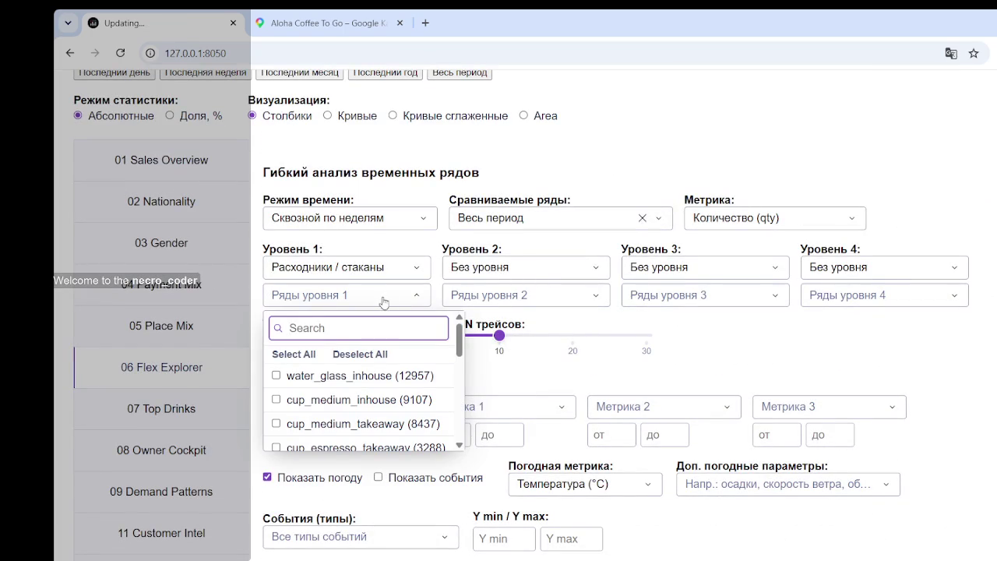
pyautogui.scroll(-1, 322, 414)
pyautogui.scroll(-1, 323, 414)
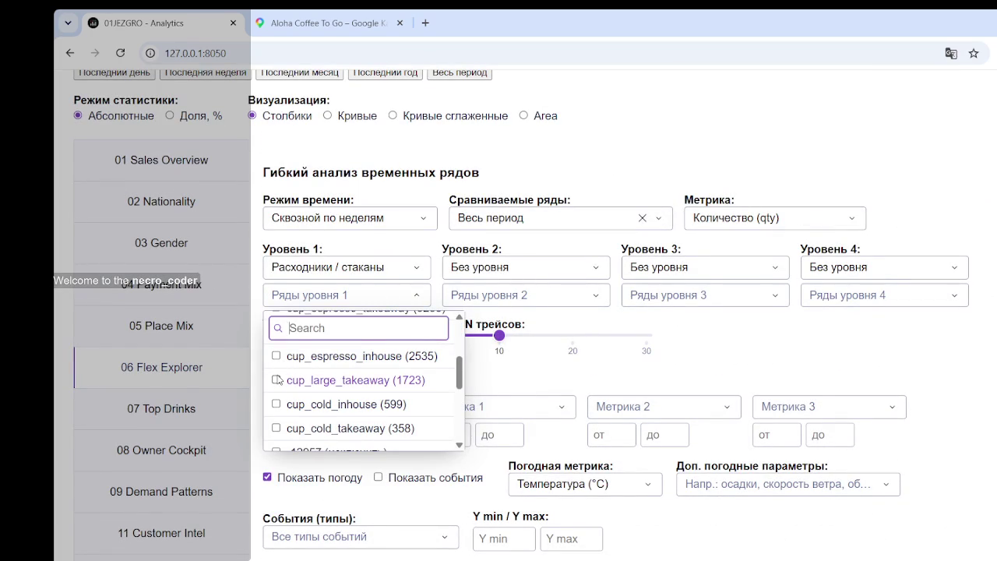
pyautogui.click(278, 380)
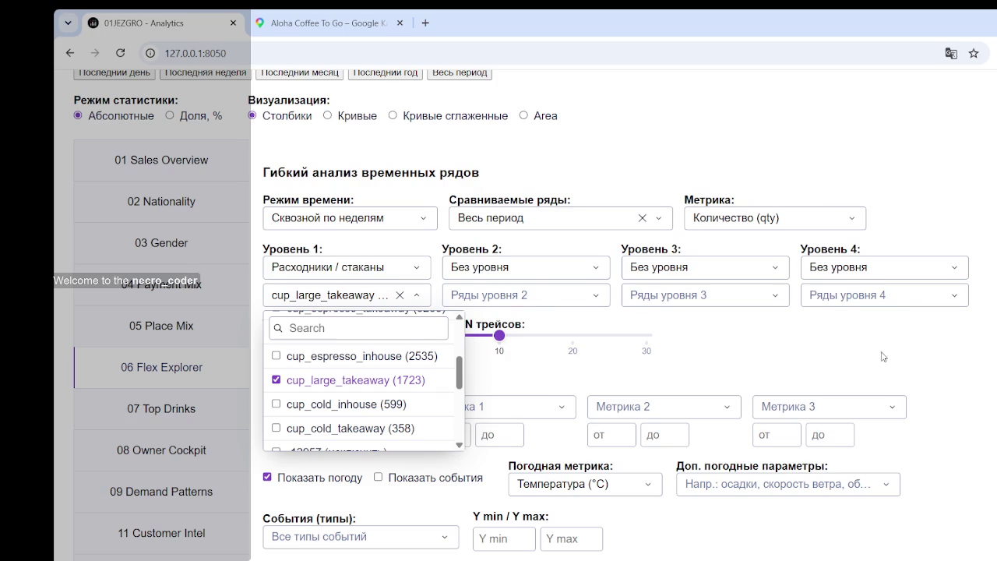
# - Select the 1723 Qty total in the statistics table
pyautogui.scroll(-5, 670, 327)
pyautogui.scroll(-2, 656, 321)
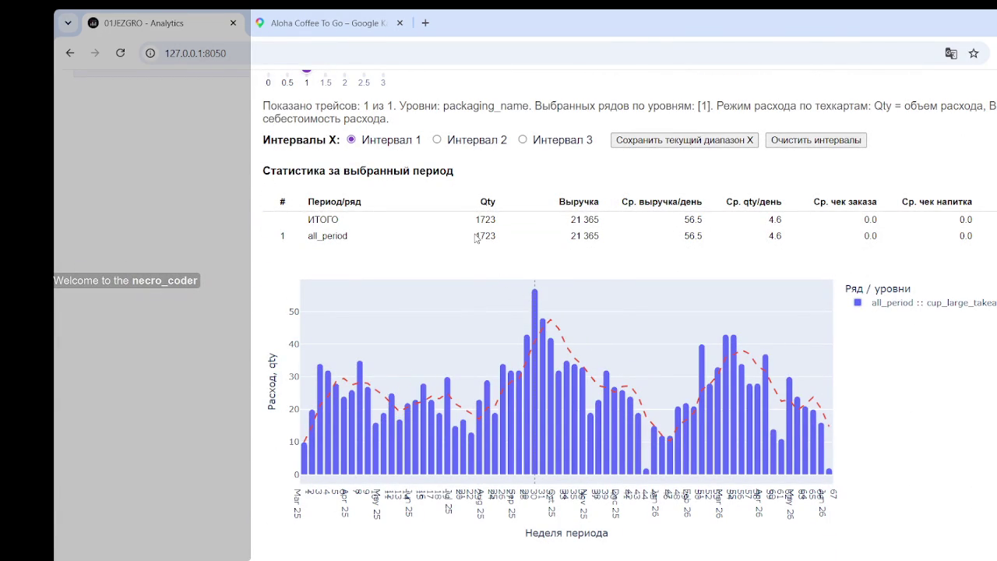
pyautogui.moveTo(475, 238); pyautogui.dragTo(495, 239)
pyautogui.hotkey('alt', 'Tab')
pyautogui.click(94, 323)
pyautogui.moveTo(758, 436)
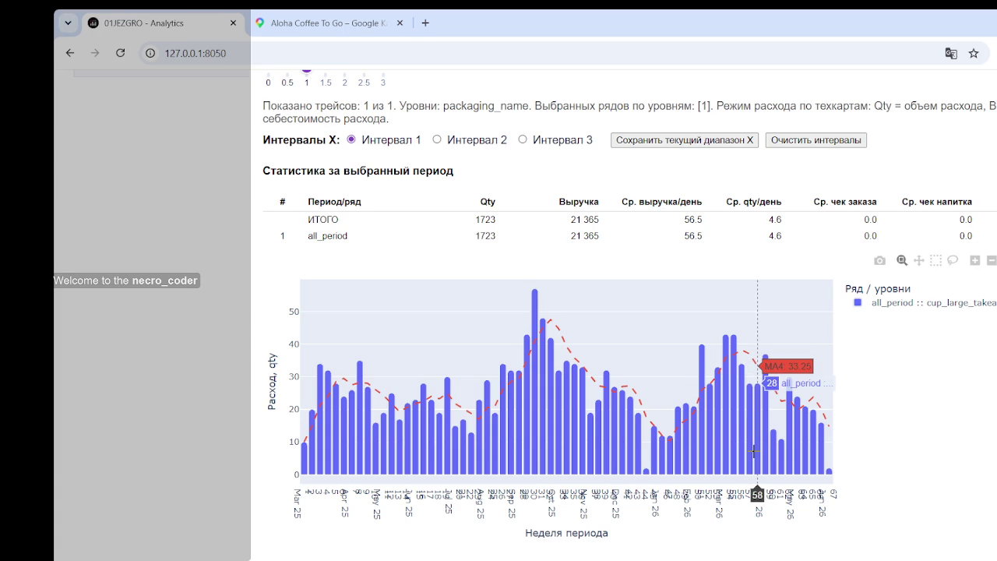
pyautogui.moveTo(475, 235); pyautogui.dragTo(500, 244)
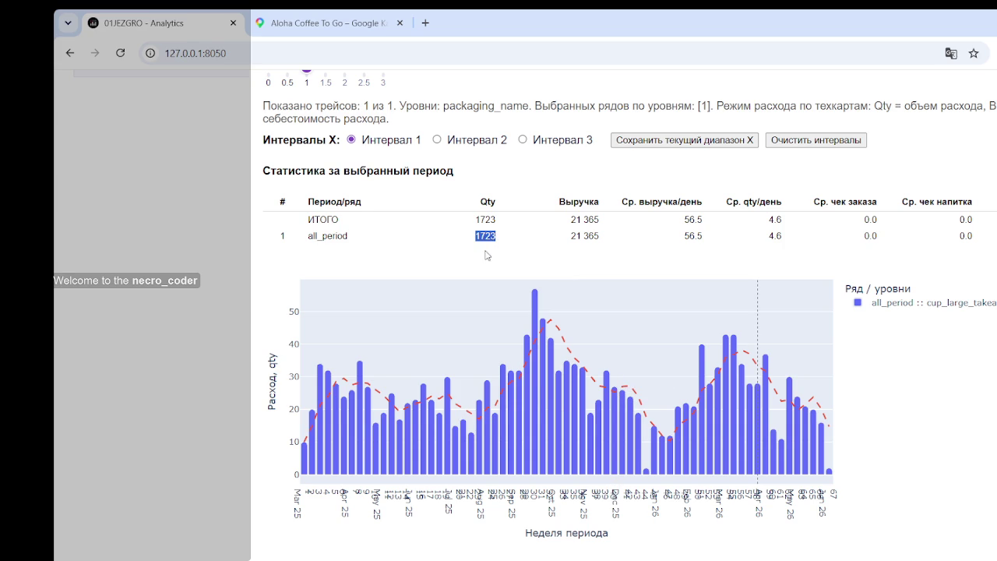
pyautogui.scroll(5, 251, 293)
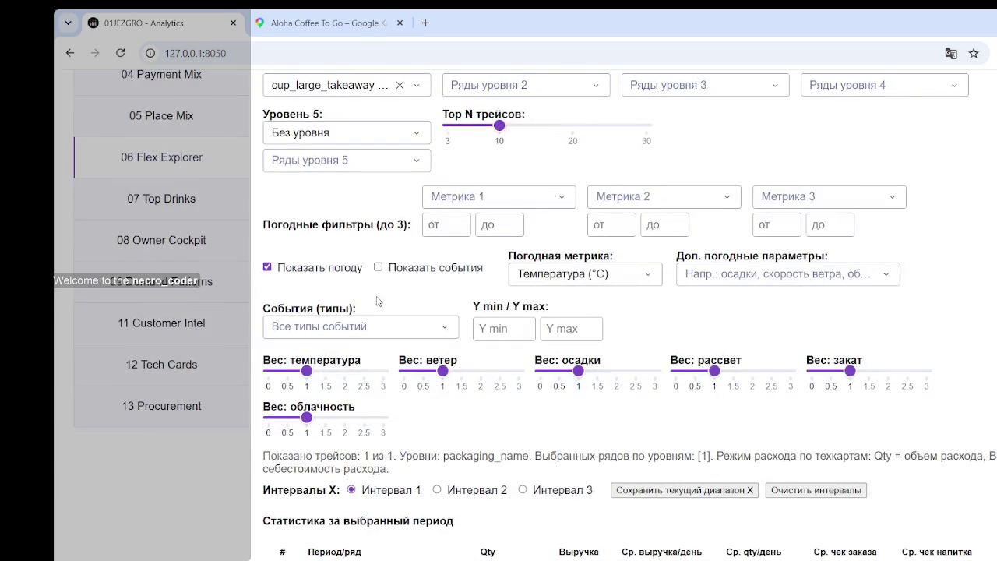
# - Replace cup_large_takeaway with cup_espresso_takeaway and select its 3288 Qty total
pyautogui.scroll(5, 379, 300)
pyautogui.scroll(-2, 411, 435)
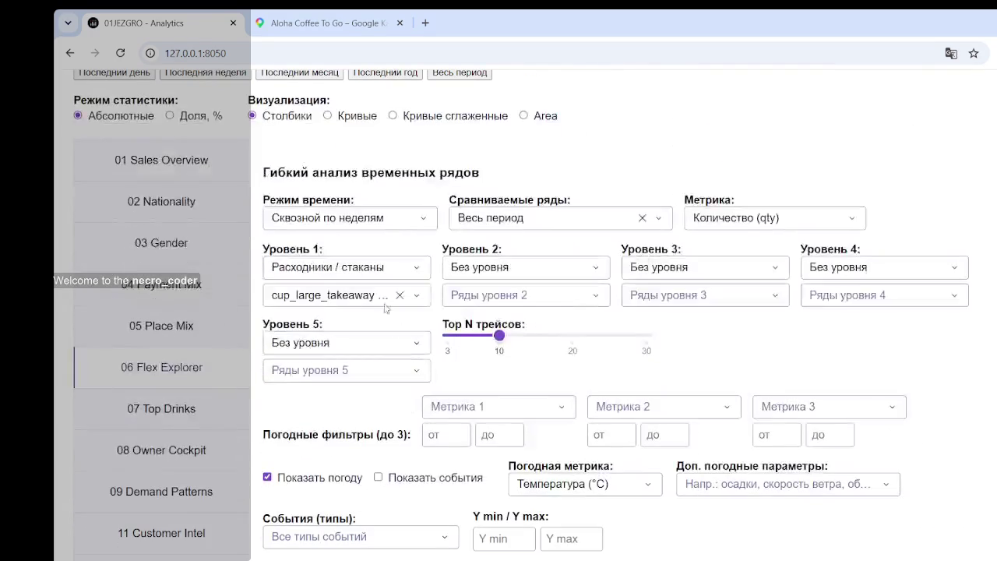
pyautogui.click(400, 295)
pyautogui.click(420, 300)
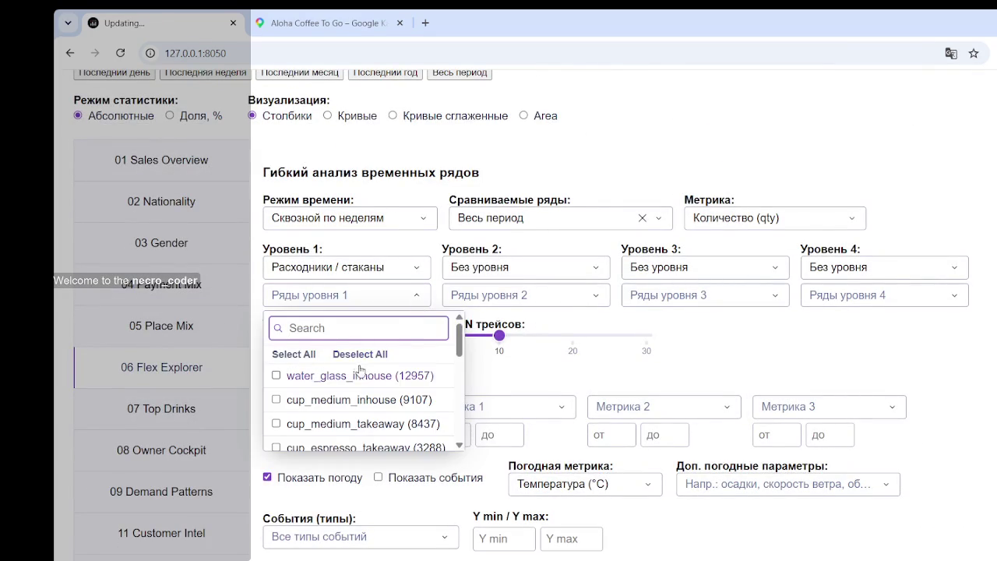
pyautogui.scroll(-1, 358, 374)
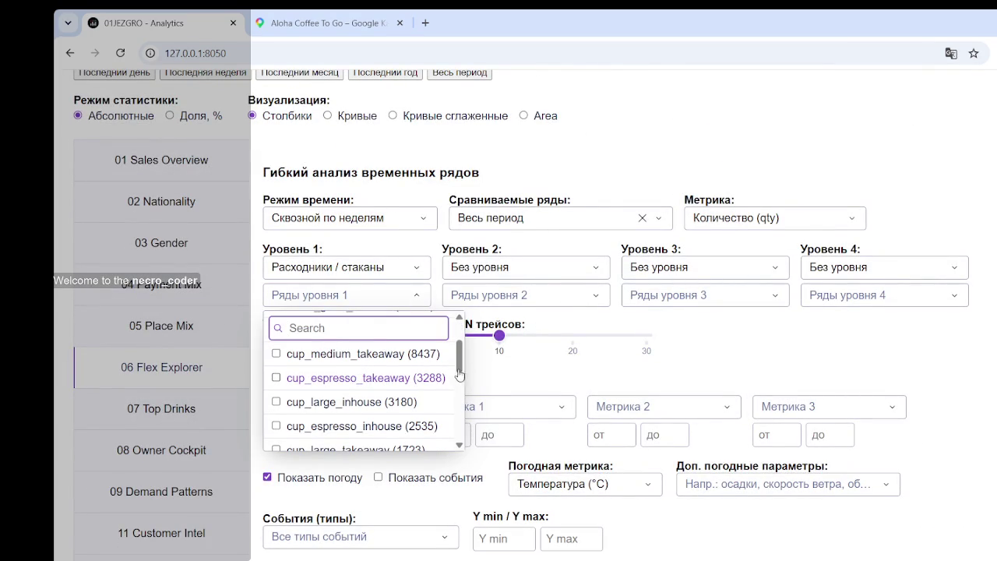
pyautogui.scroll(2, 446, 374)
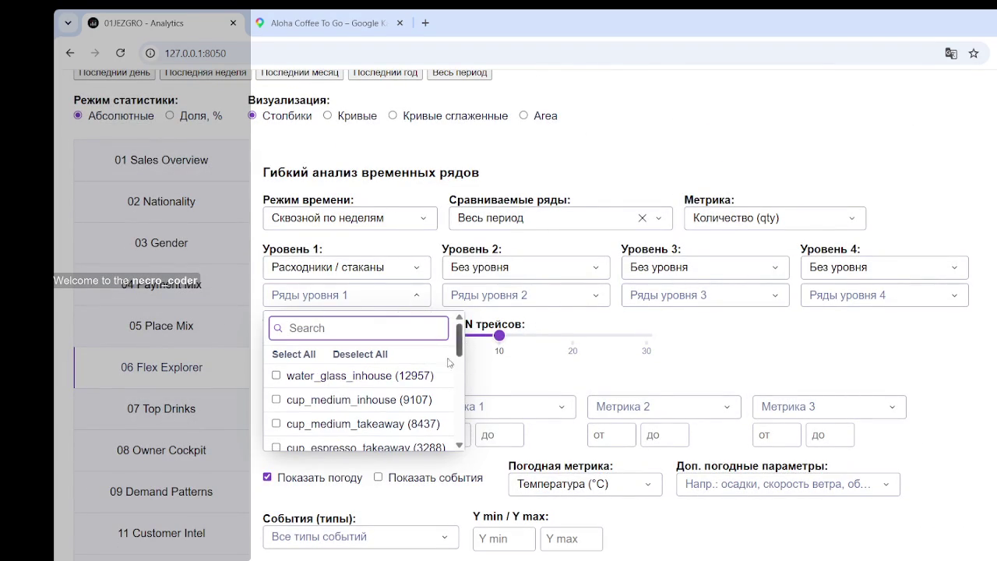
pyautogui.click(277, 448)
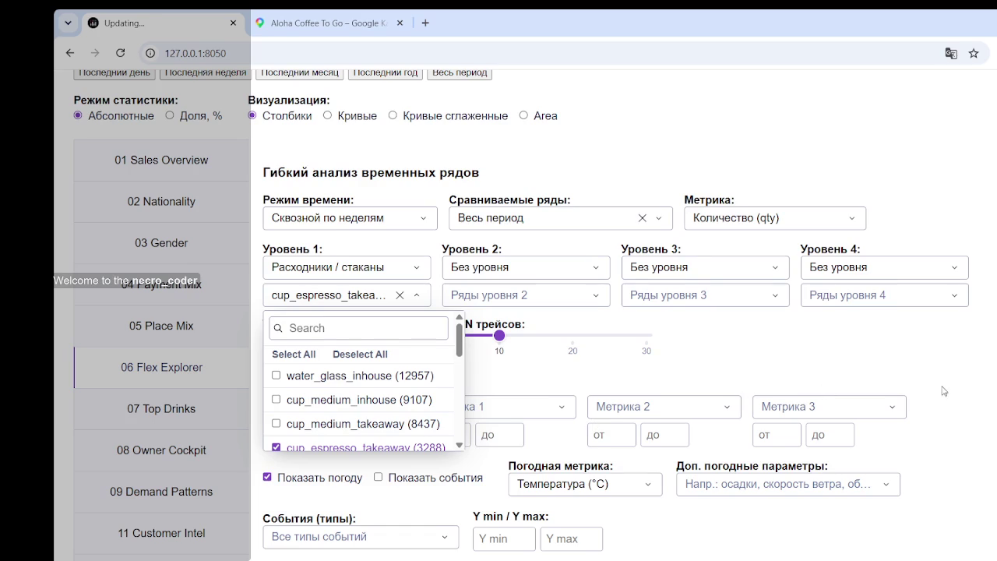
pyautogui.click(988, 377)
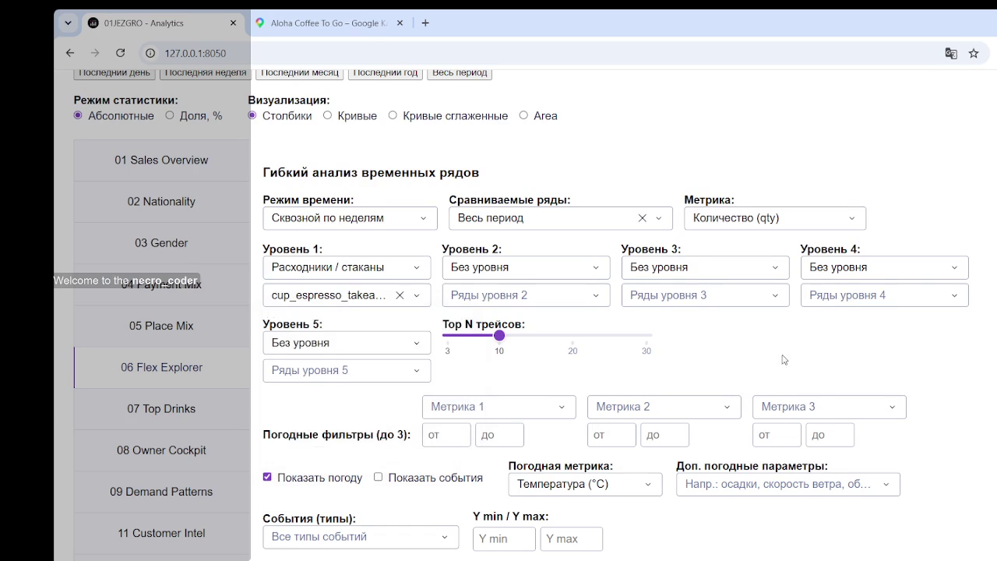
pyautogui.scroll(-3, 624, 351)
pyautogui.scroll(-2, 495, 313)
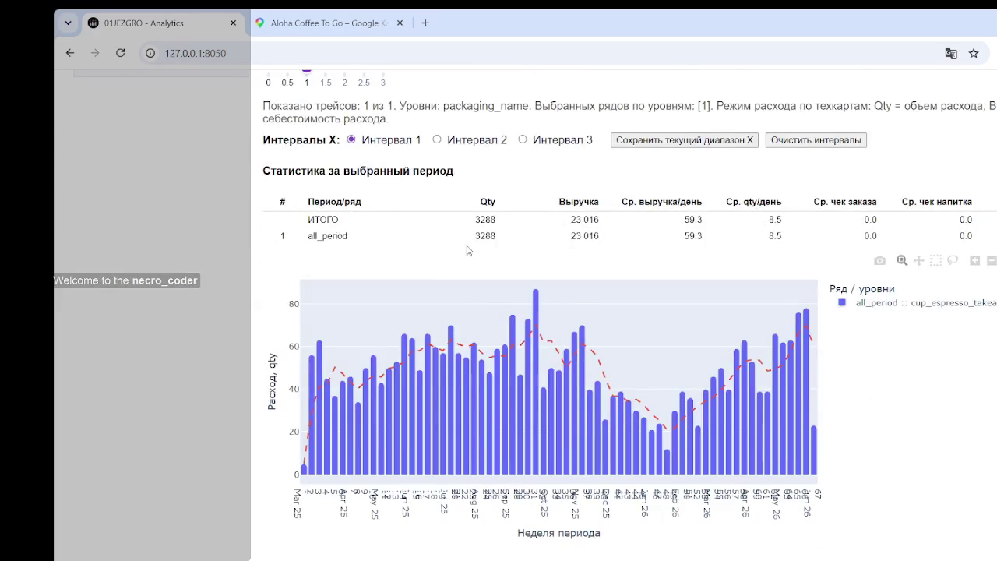
pyautogui.doubleClick(483, 236)
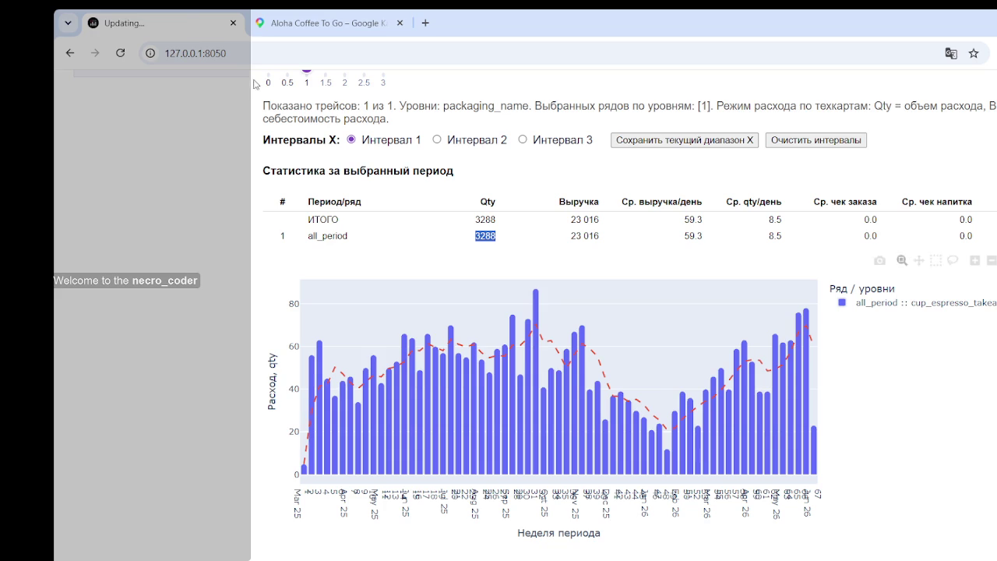
# - Switch to the Aloha Coffee To Go listing in Google Maps
pyautogui.click(328, 23)
pyautogui.scroll(-3, 256, 370)
pyautogui.scroll(-2, 256, 370)
pyautogui.scroll(-5, 256, 369)
# - View the croissant and parrot-logo cup photos full size
pyautogui.scroll(1, 267, 320)
pyautogui.scroll(1, 267, 320)
pyautogui.scroll(1, 267, 321)
pyautogui.scroll(5, 267, 321)
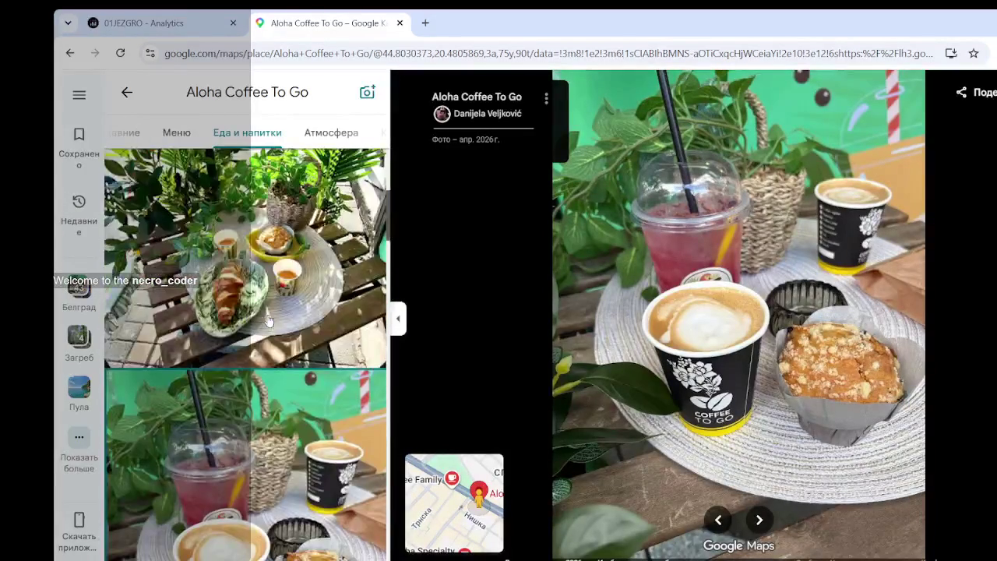
pyautogui.click(278, 309)
pyautogui.scroll(-3, 243, 385)
pyautogui.scroll(-3, 242, 385)
pyautogui.scroll(-2, 257, 381)
pyautogui.scroll(-2, 273, 378)
pyautogui.scroll(-2, 289, 372)
pyautogui.scroll(-2, 296, 370)
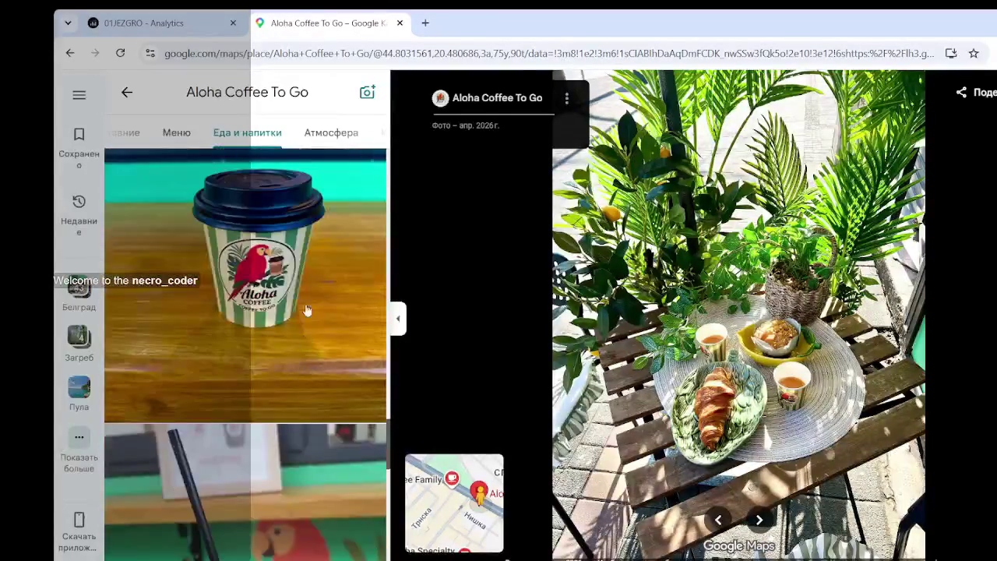
pyautogui.click(307, 309)
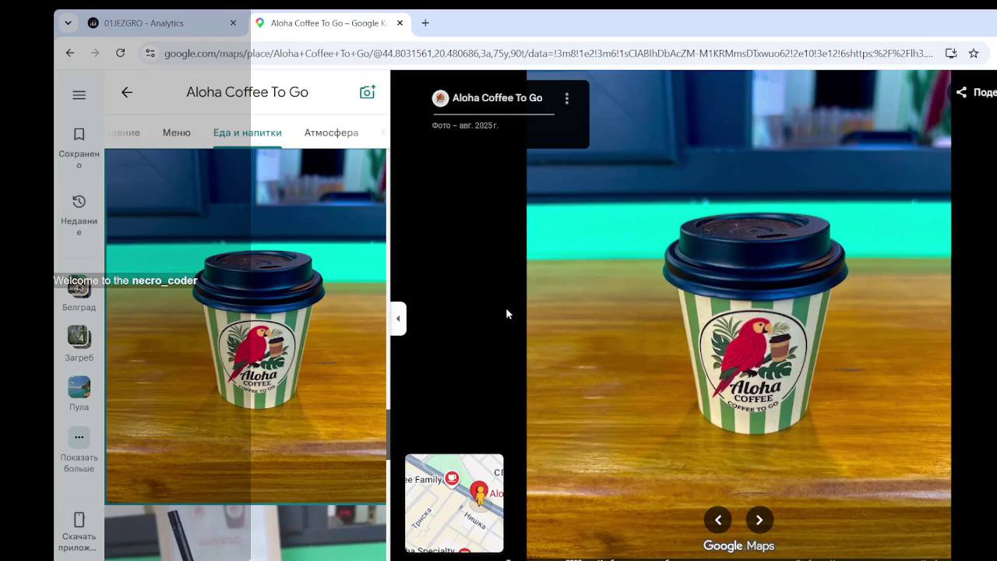
# - Open the Ice latte photo and scroll further through the Еда и напитки photos
pyautogui.scroll(-5, 267, 366)
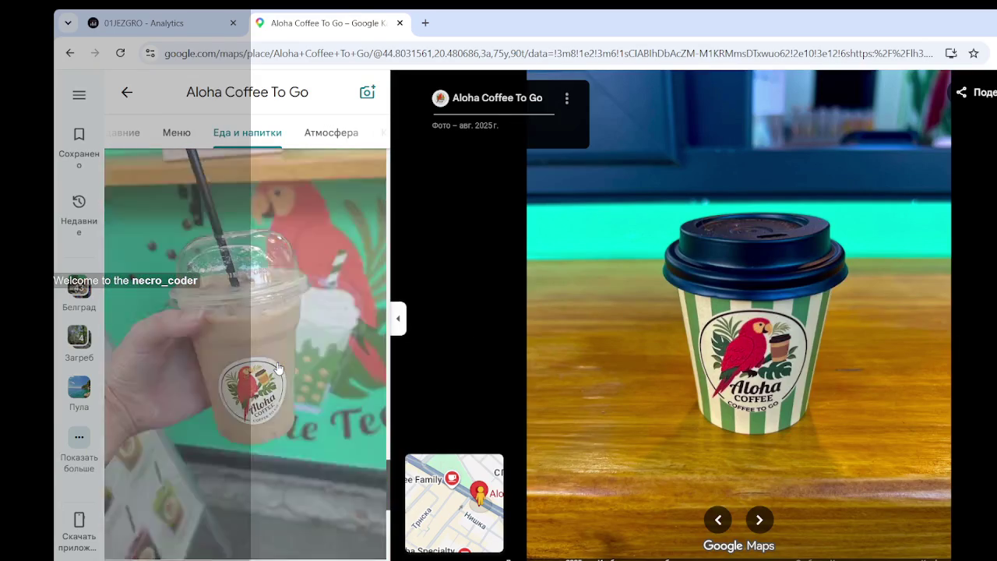
pyautogui.click(278, 368)
pyautogui.scroll(-3, 278, 368)
pyautogui.scroll(-2, 278, 367)
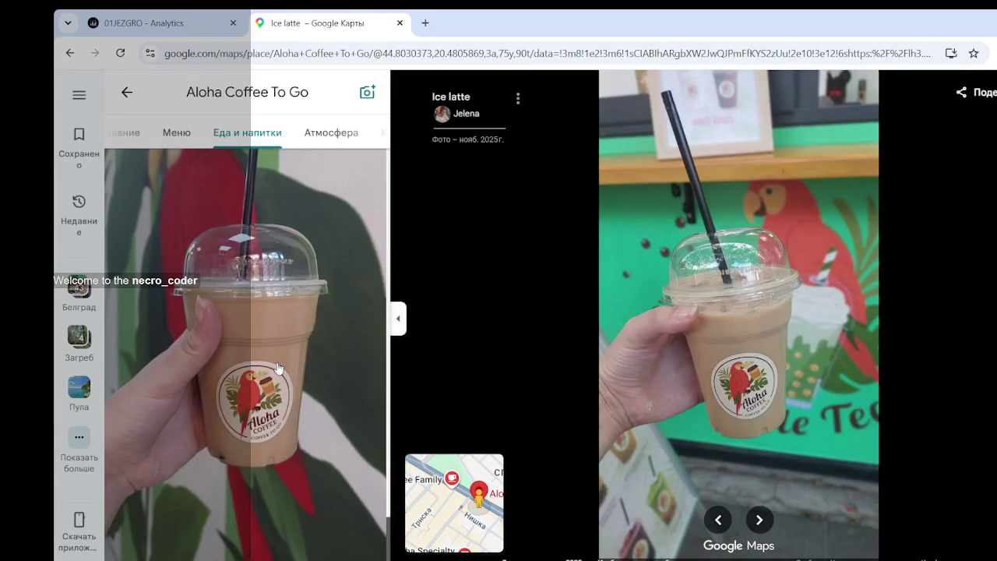
pyautogui.scroll(-5, 285, 421)
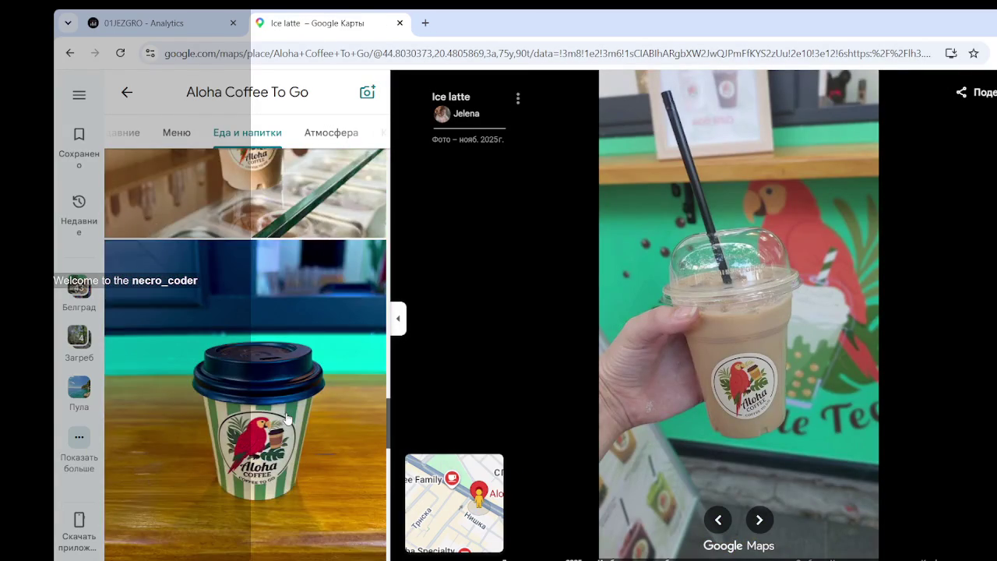
pyautogui.scroll(-3, 285, 419)
pyautogui.scroll(-3, 285, 419)
pyautogui.scroll(-3, 285, 419)
pyautogui.scroll(-2, 287, 419)
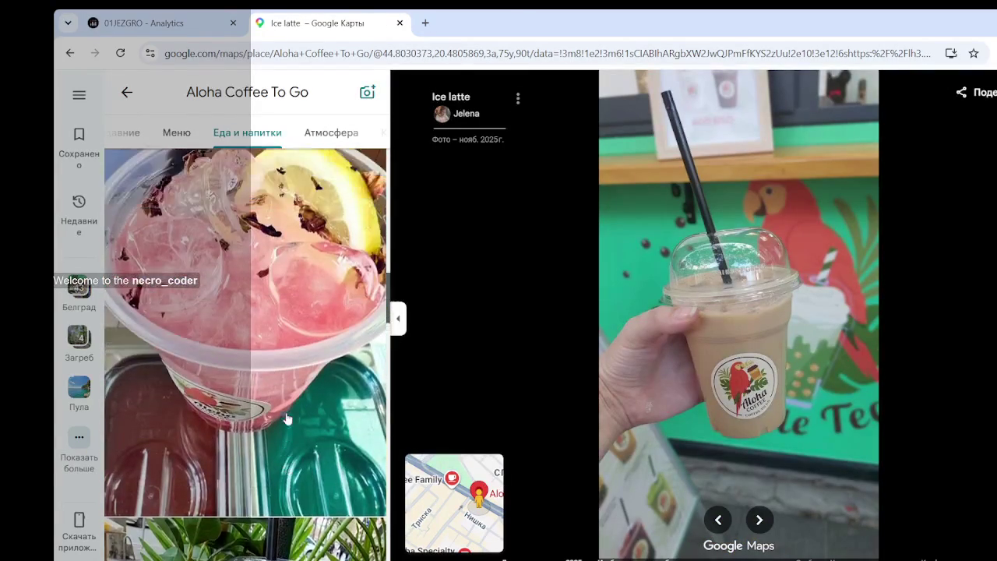
pyautogui.scroll(-4, 286, 419)
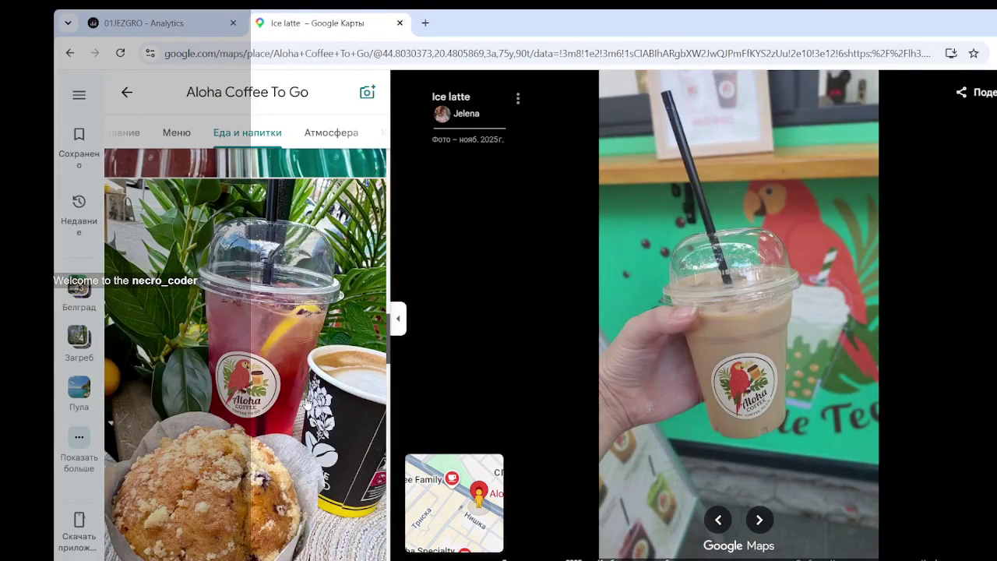
# - View the red drink with muffin, coffee and muffin, and plants and croissant photos
pyautogui.click(308, 403)
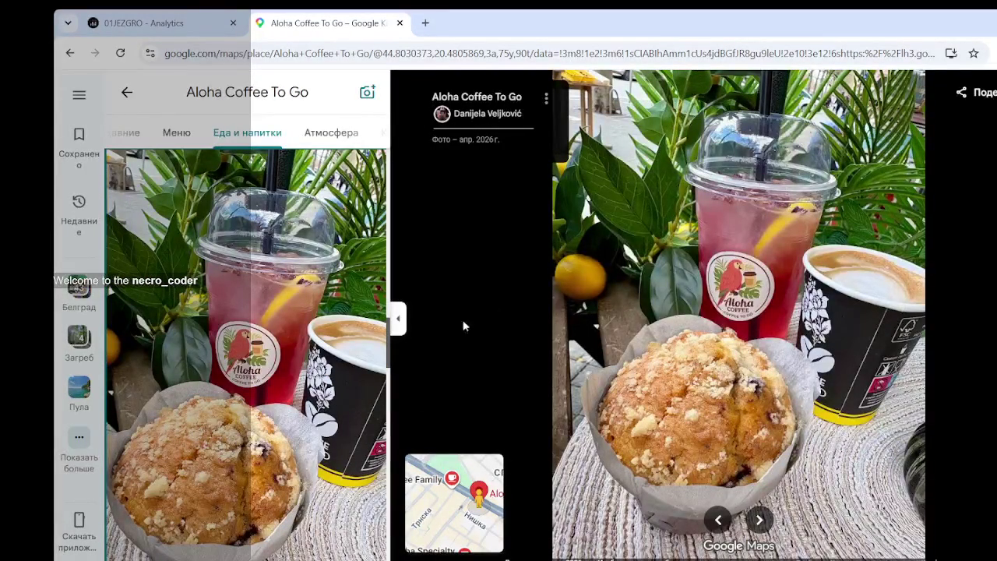
pyautogui.scroll(-5, 343, 360)
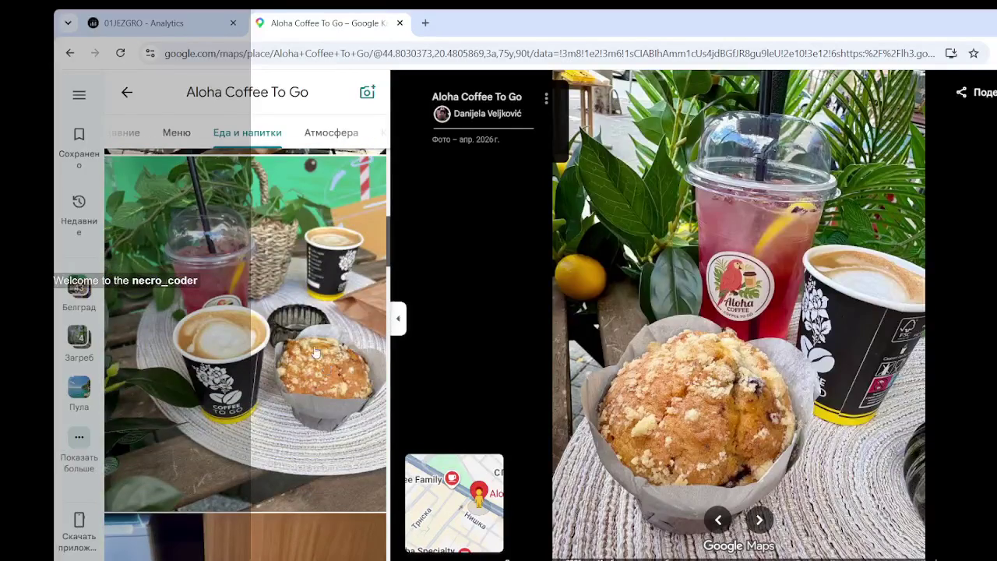
pyautogui.click(328, 367)
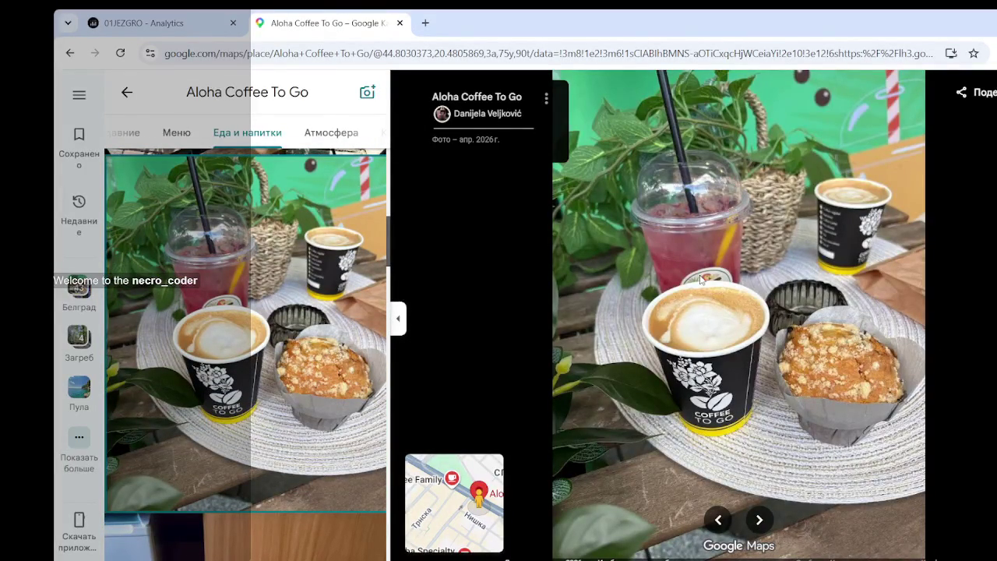
pyautogui.scroll(3, 272, 290)
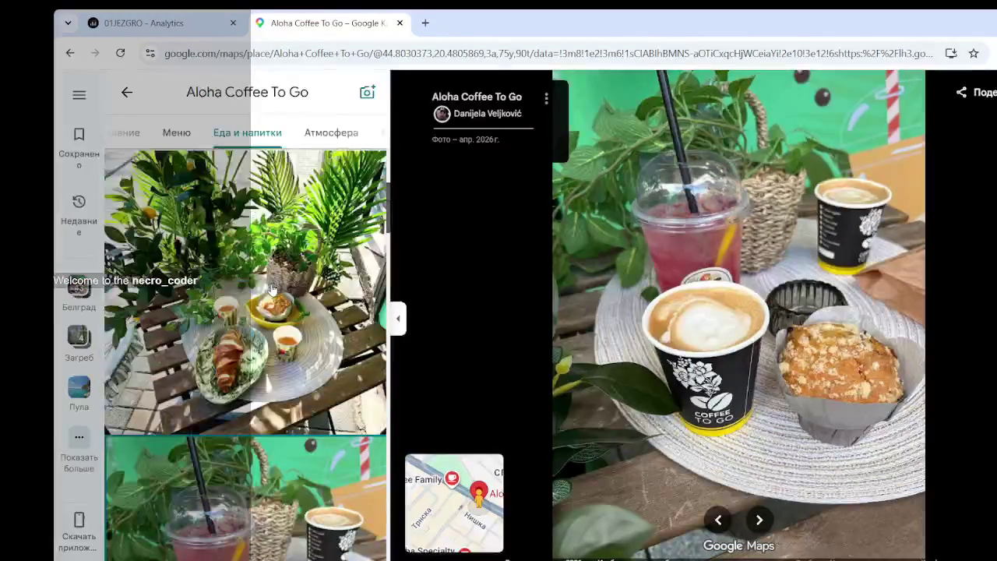
pyautogui.click(288, 304)
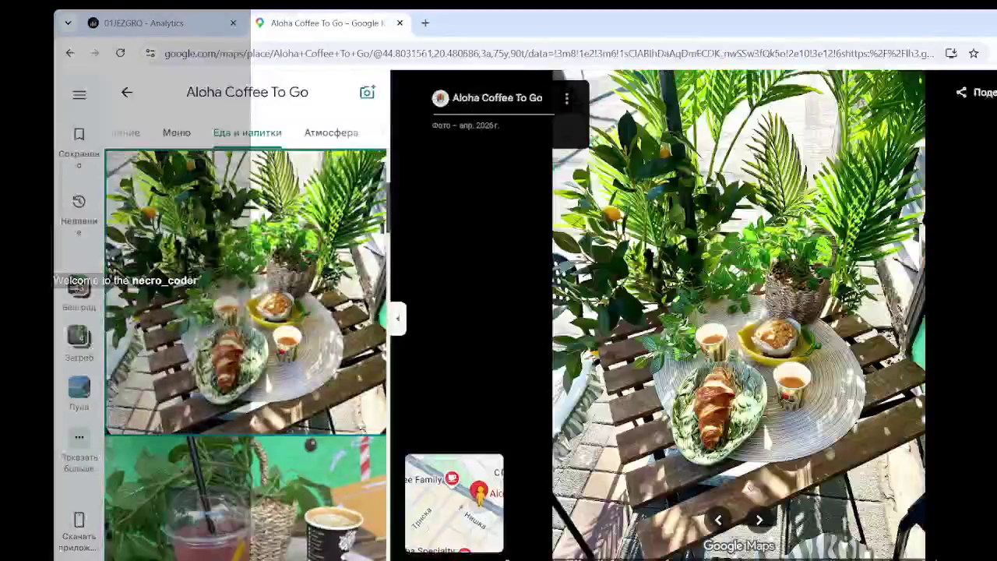
pyautogui.scroll(3, 238, 353)
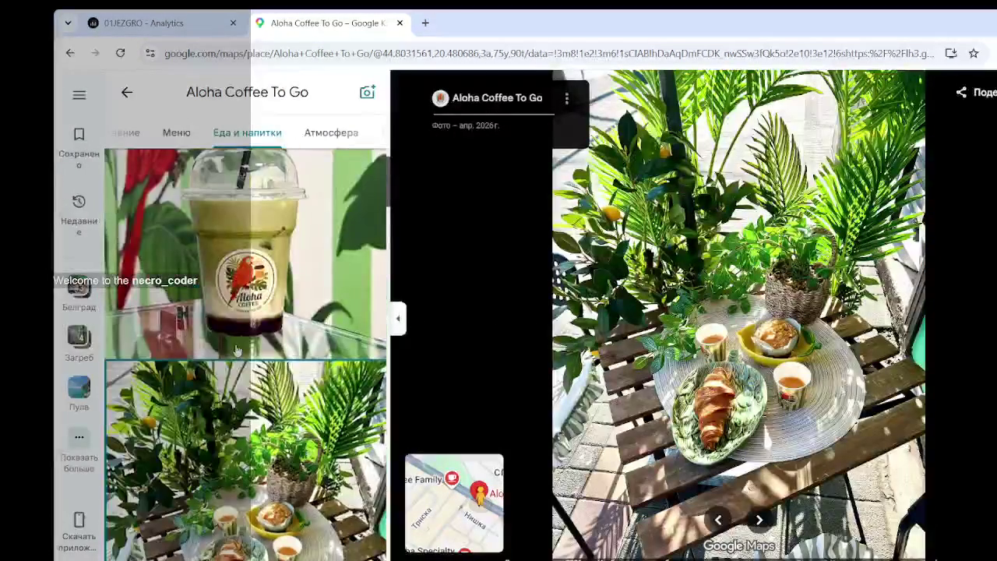
pyautogui.scroll(-3, 238, 351)
pyautogui.scroll(3, 241, 351)
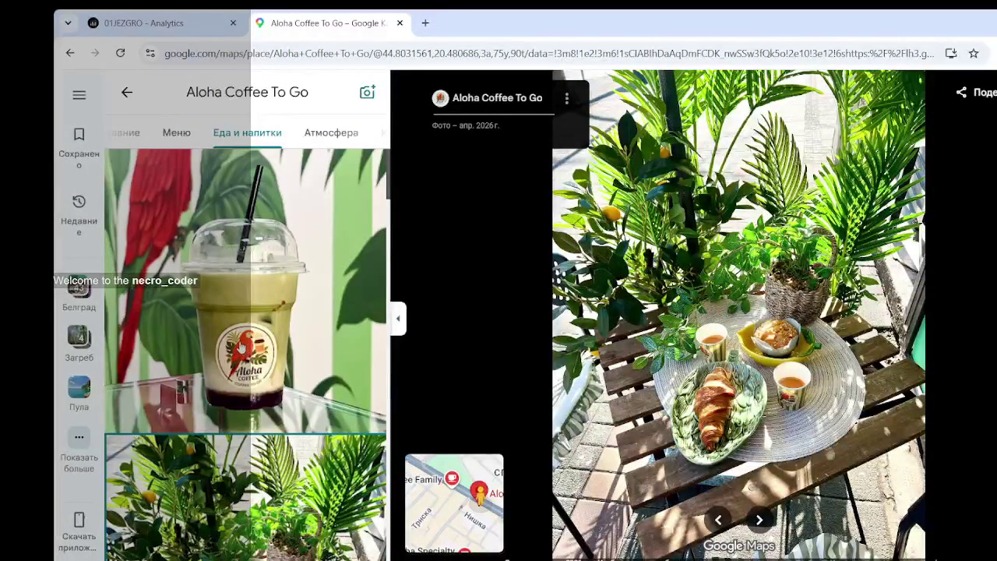
# - Look over Aloha Coffee To Go's Меню photos and prices
pyautogui.click(177, 133)
pyautogui.scroll(2, 629, 274)
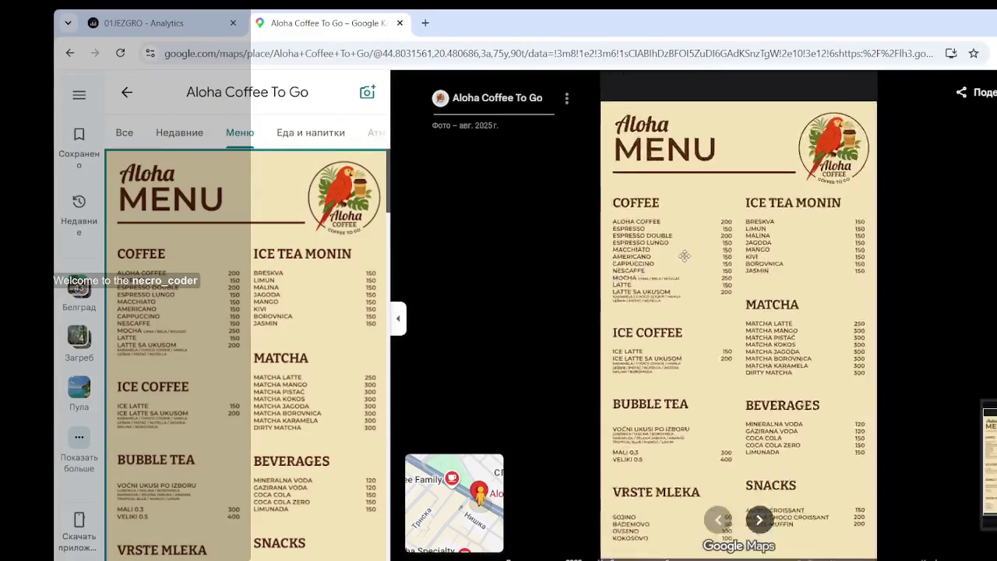
pyautogui.scroll(2, 632, 271)
pyautogui.scroll(2, 638, 266)
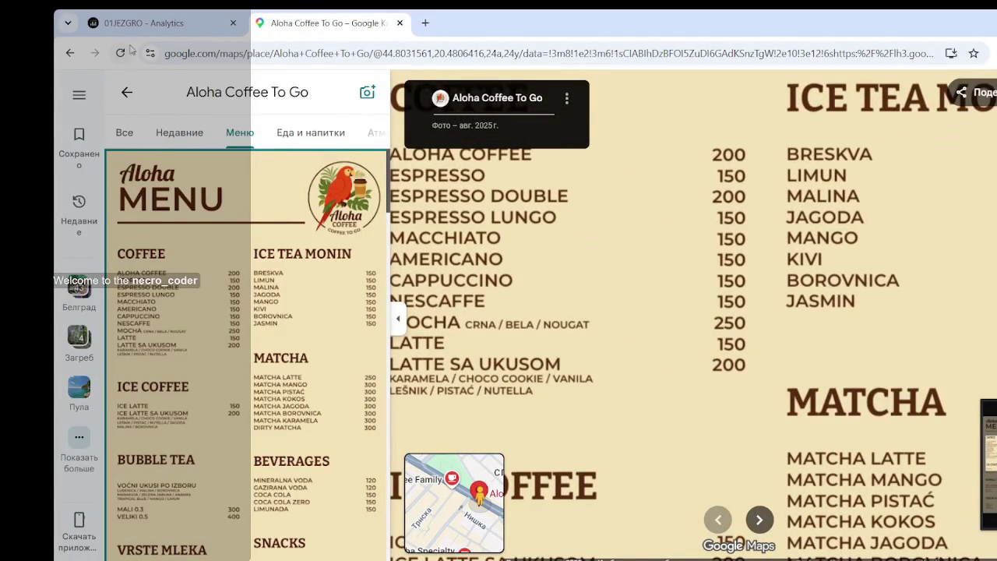
# - Return to the Coffee Analytics dashboard and open the Tech Cards page
pyautogui.click(142, 25)
pyautogui.click(218, 310)
pyautogui.scroll(3, 220, 311)
pyautogui.click(188, 308)
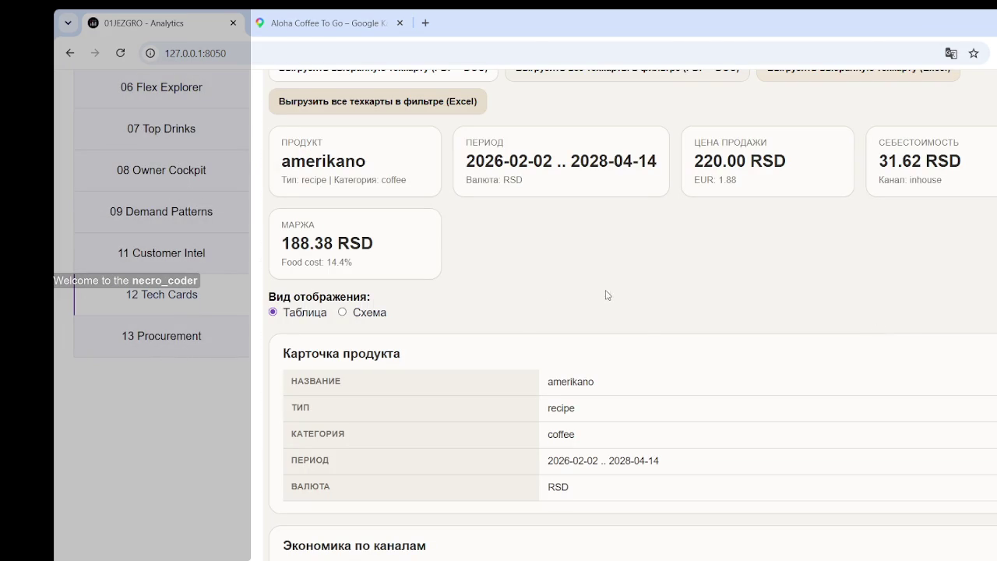
# - Select kapuchino in the Product dropdown by searching 'ka'
pyautogui.scroll(3, 639, 319)
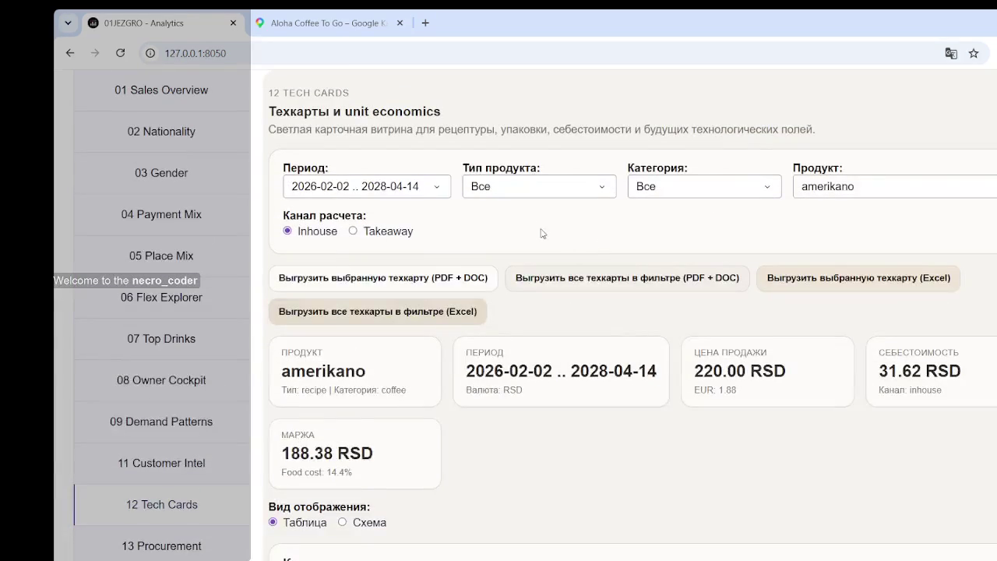
pyautogui.click(924, 189)
pyautogui.scroll(-2, 825, 283)
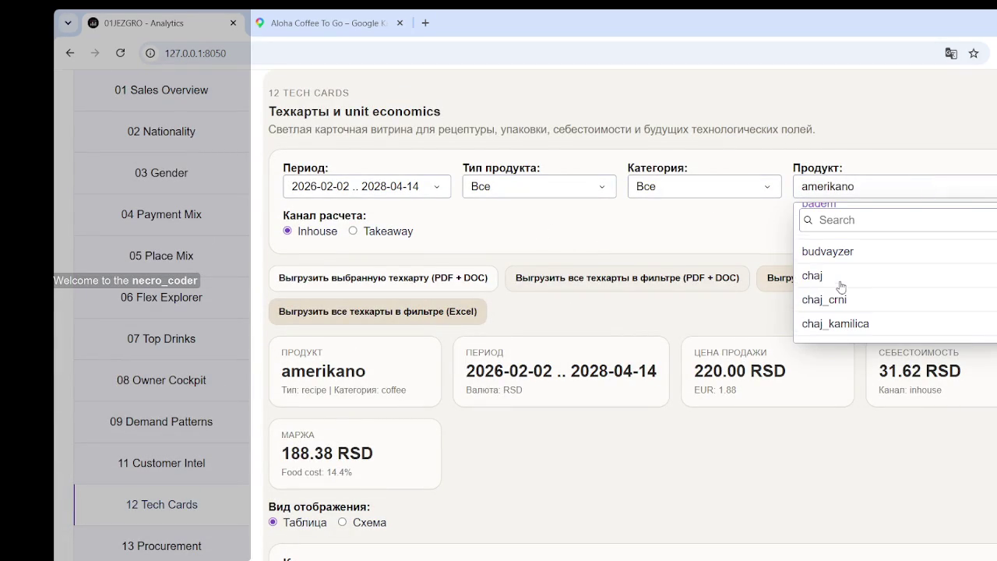
pyautogui.scroll(-2, 857, 286)
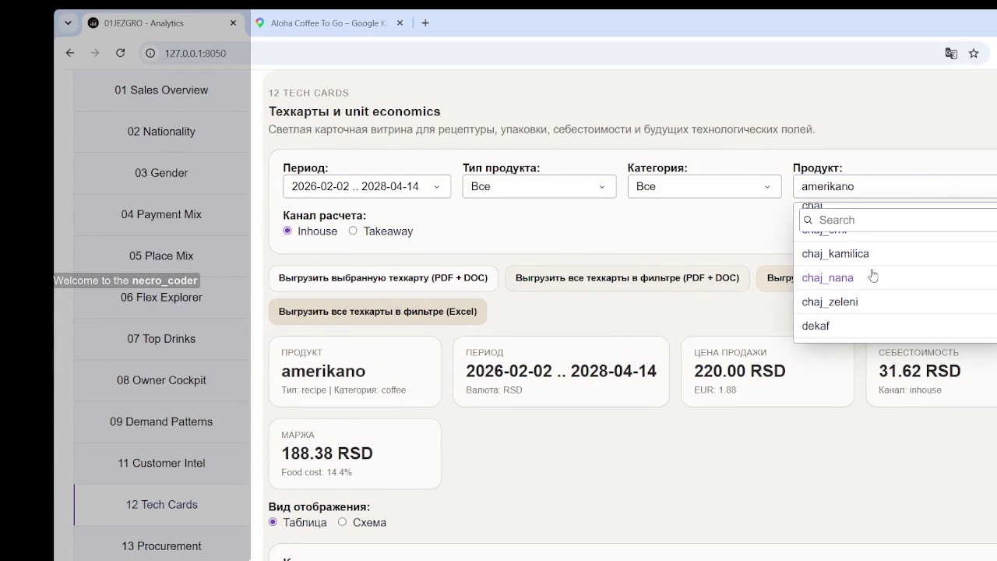
pyautogui.click(862, 220)
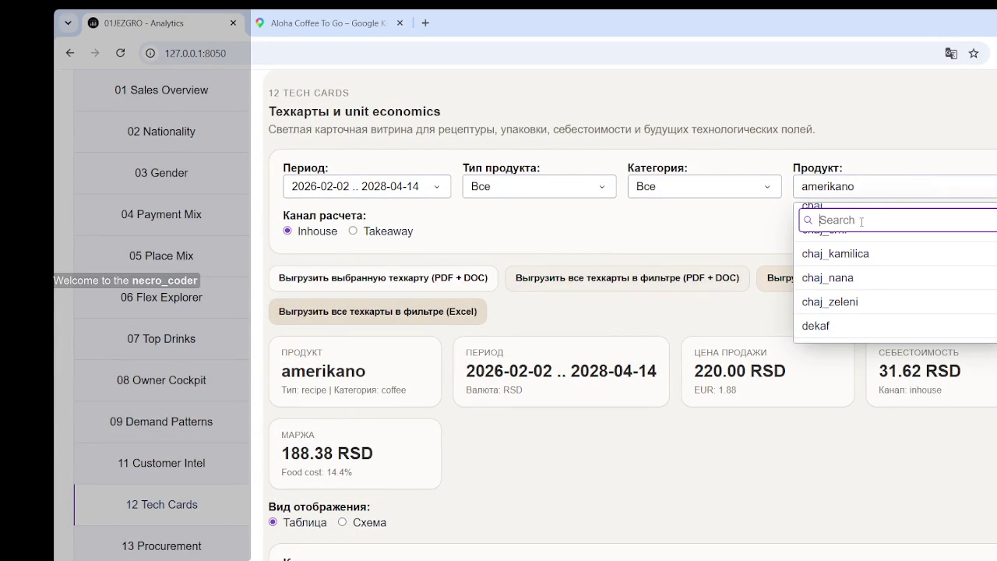
pyautogui.write('ka')
pyautogui.click(833, 254)
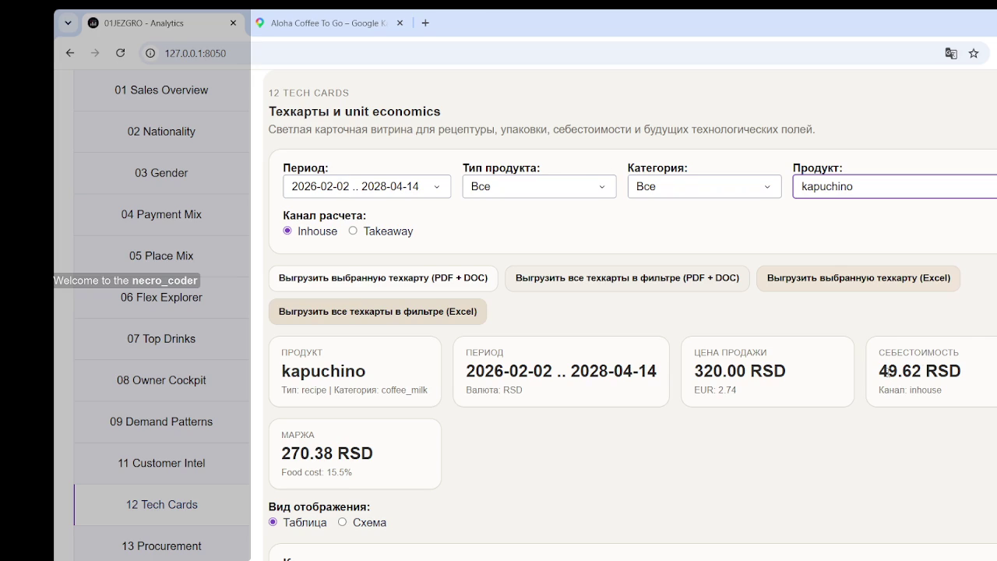
# - Compare kapuchino's cost figure between the Inhouse and Takeaway channels
pyautogui.moveTo(884, 371)
pyautogui.mouseDown()
pyautogui.moveTo(941, 371)
pyautogui.moveTo(908, 388)
pyautogui.mouseUp()
pyautogui.click(940, 408)
pyautogui.click(909, 424)
pyautogui.click(350, 232)
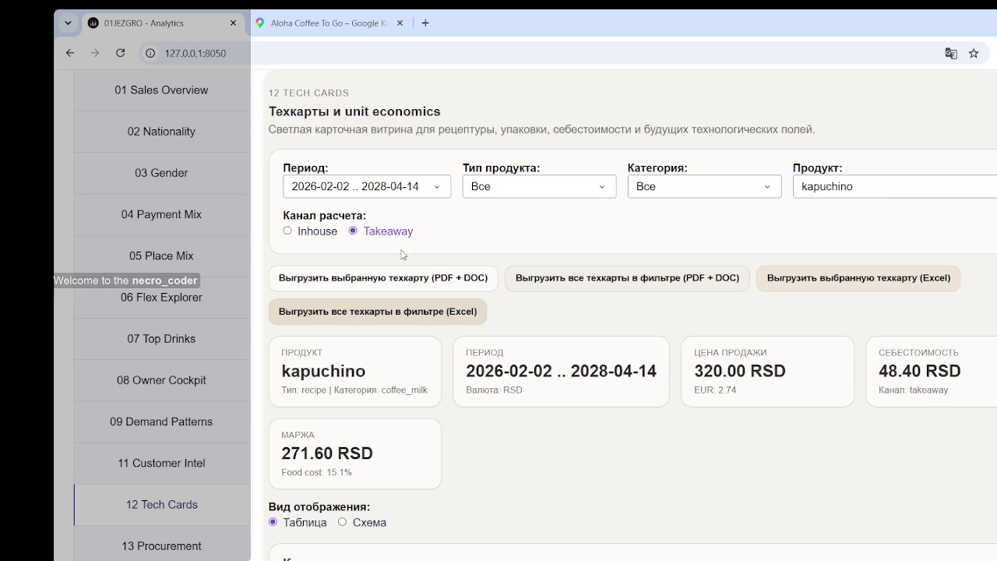
pyautogui.moveTo(963, 373); pyautogui.dragTo(888, 373)
pyautogui.click(894, 387)
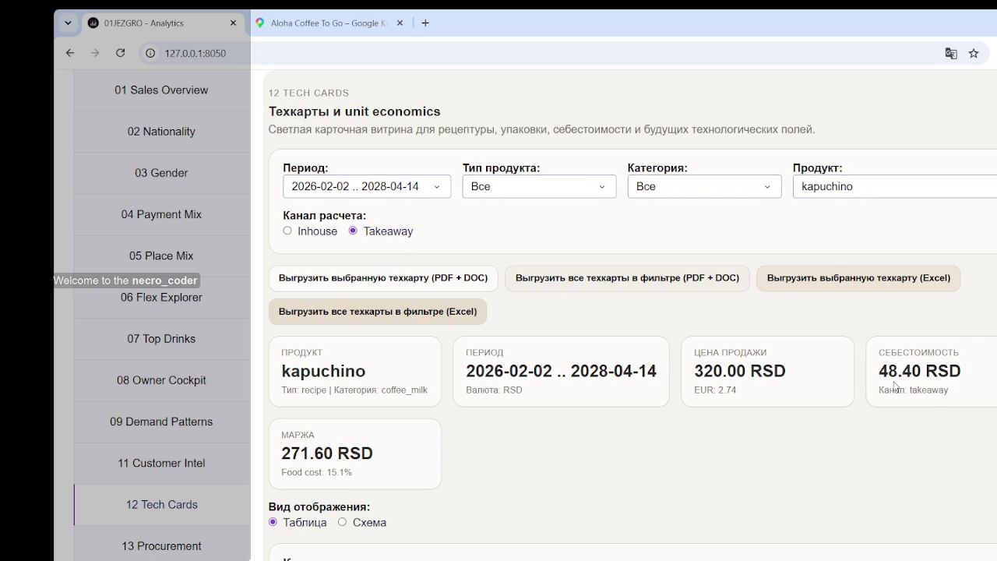
pyautogui.click(303, 232)
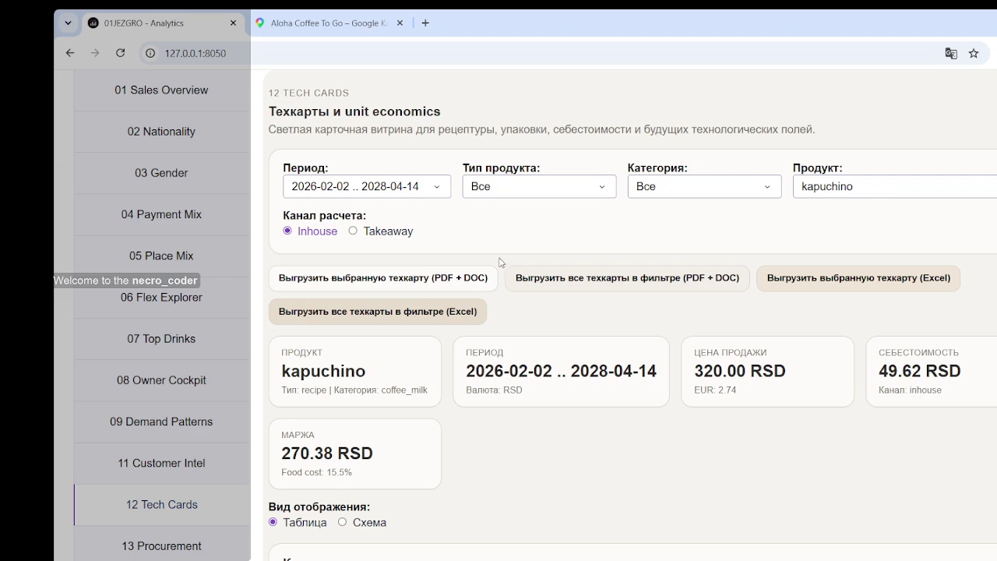
pyautogui.click(382, 232)
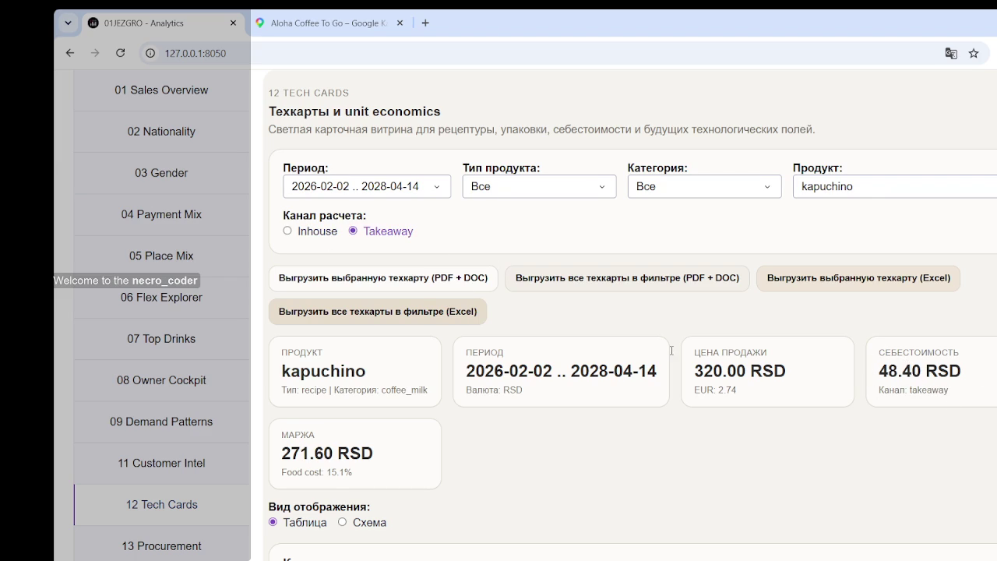
pyautogui.click(302, 231)
pyautogui.click(389, 232)
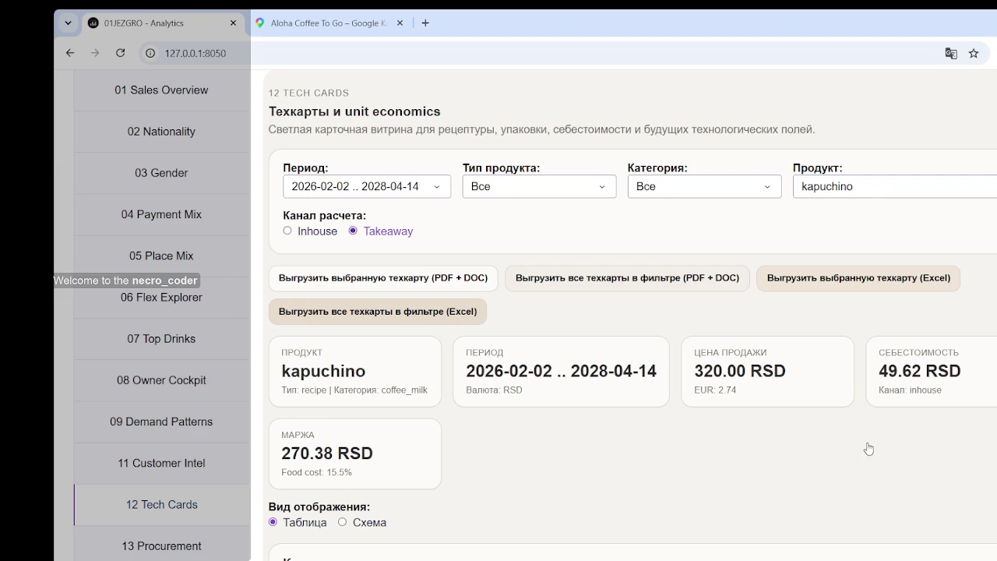
# - Scroll the takeaway tables and highlight the packaging cost values
pyautogui.scroll(-4, 790, 381)
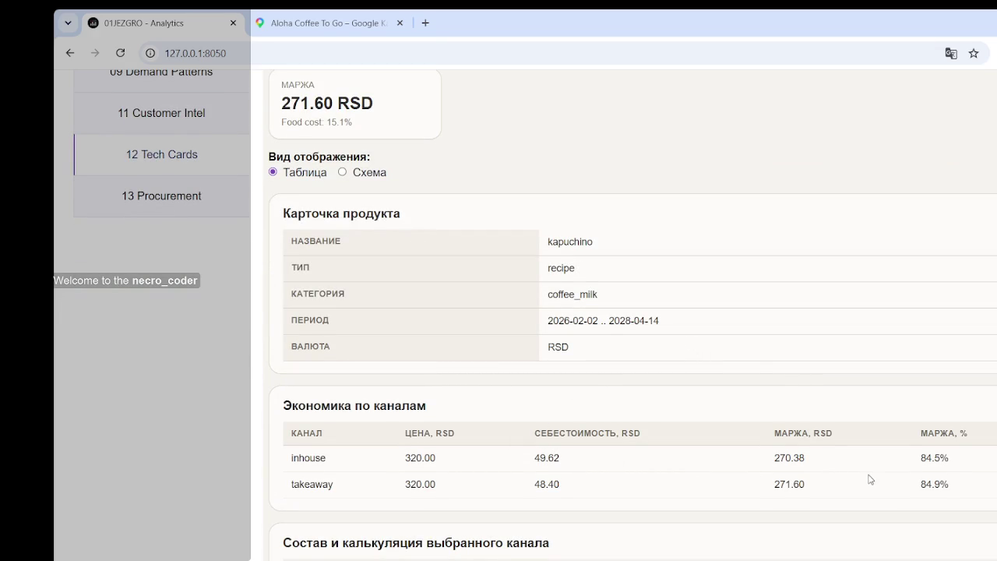
pyautogui.scroll(-3, 635, 470)
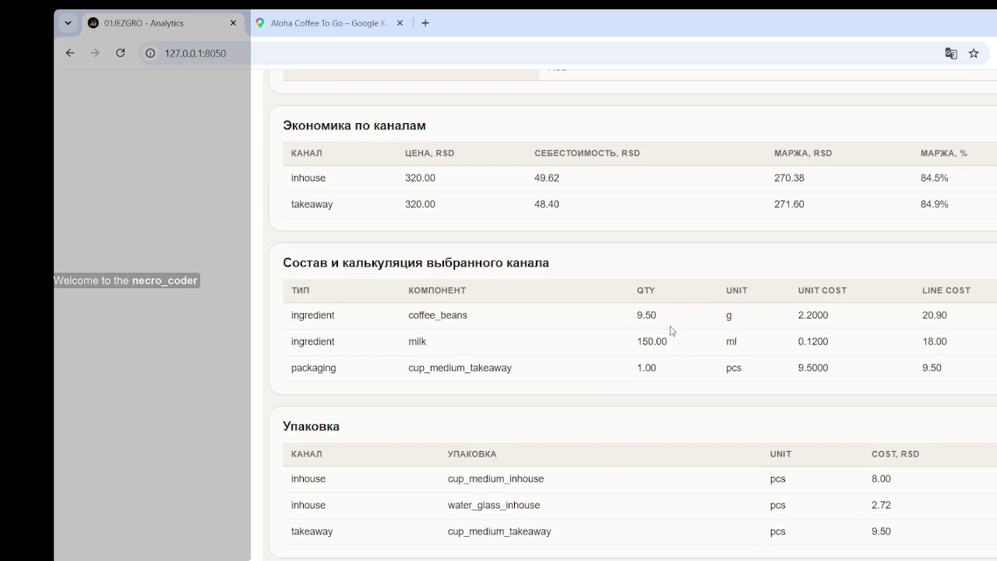
pyautogui.scroll(-1, 467, 394)
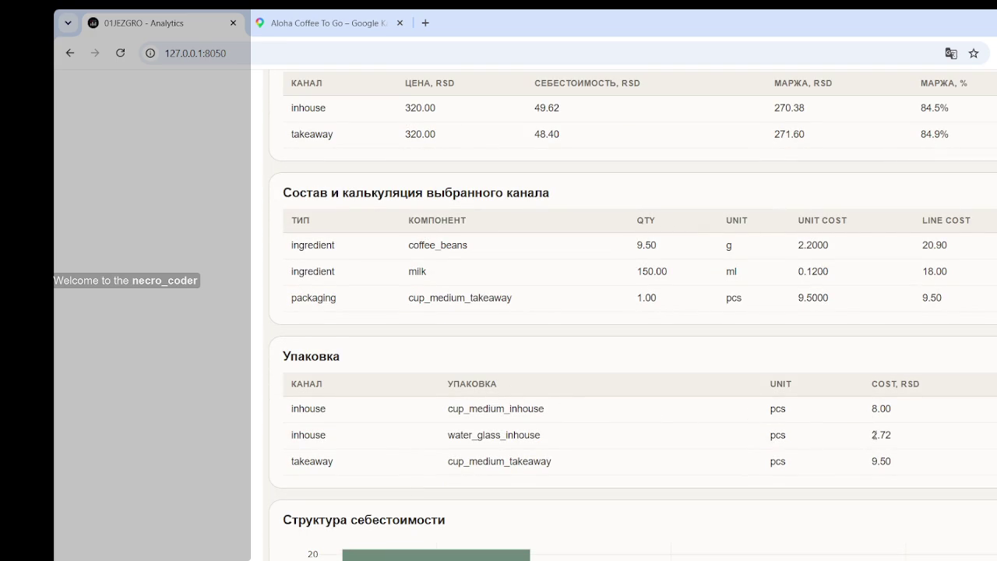
pyautogui.moveTo(896, 466)
pyautogui.mouseDown()
pyautogui.moveTo(870, 461)
pyautogui.moveTo(865, 437)
pyautogui.moveTo(876, 463)
pyautogui.moveTo(893, 465)
pyautogui.mouseUp()
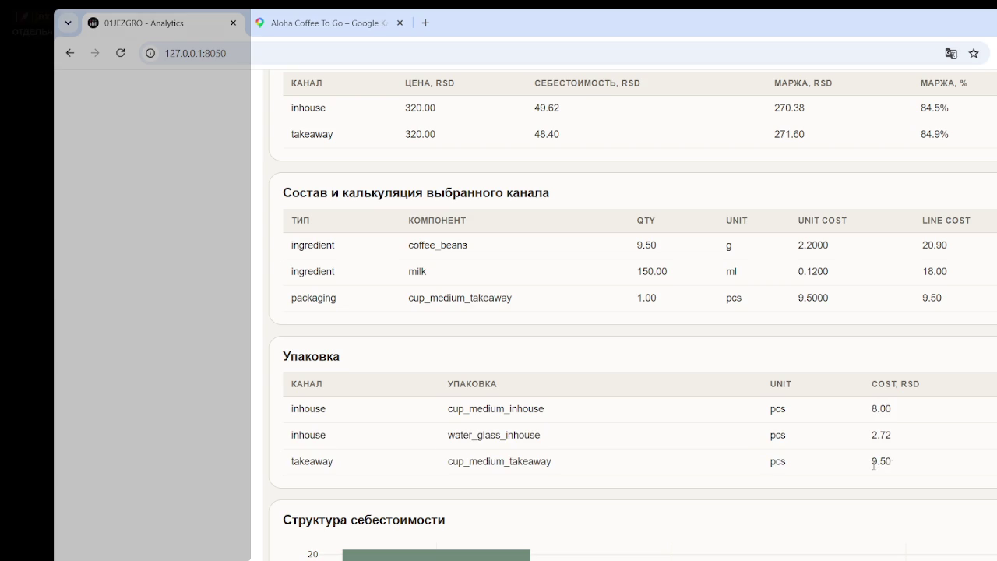
pyautogui.scroll(1, 861, 466)
pyautogui.scroll(6, 861, 467)
pyautogui.scroll(4, 861, 467)
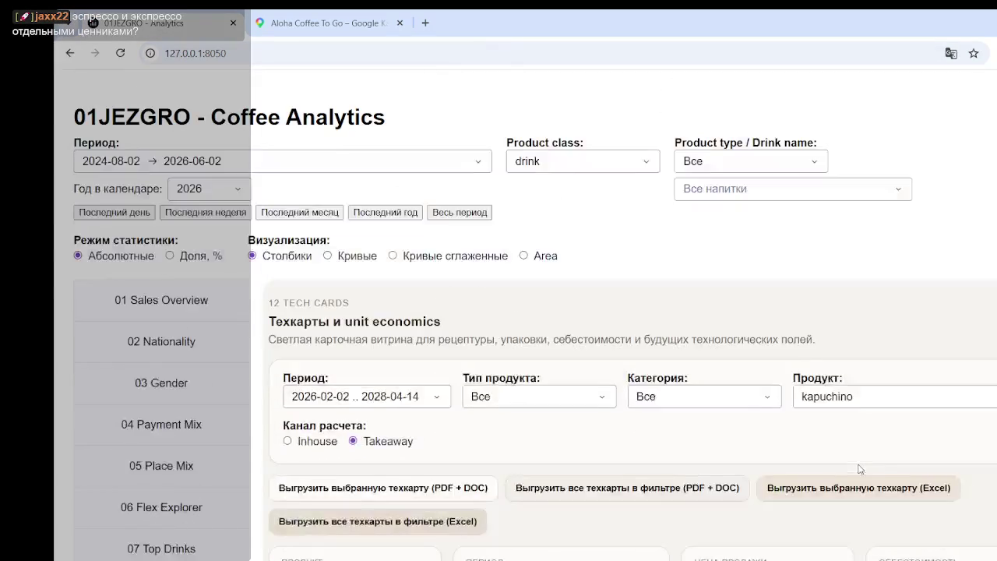
pyautogui.scroll(-3, 824, 308)
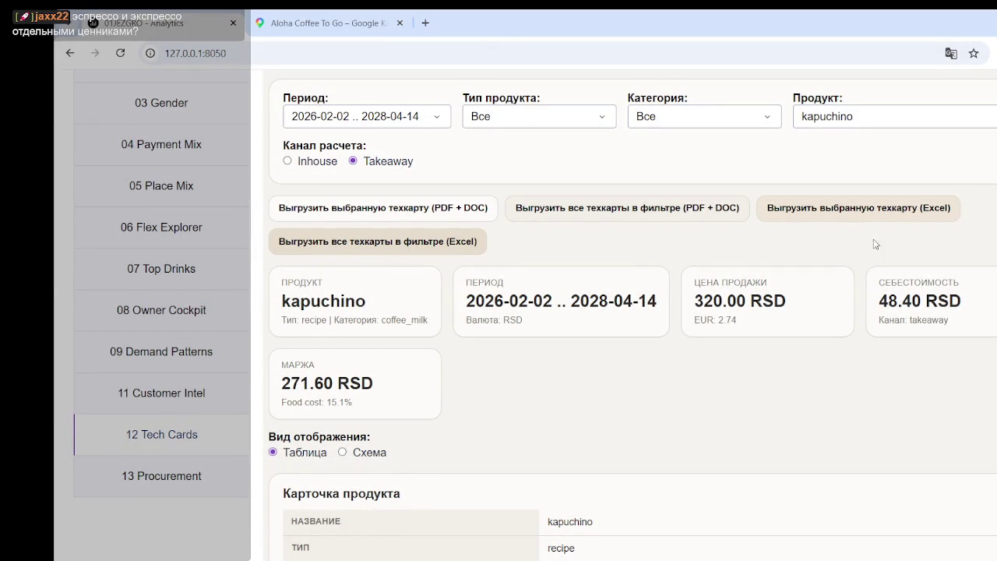
# - Switch back to Inhouse and check the 49.62 RSD cost
pyautogui.click(288, 160)
pyautogui.moveTo(874, 302); pyautogui.dragTo(947, 303)
pyautogui.click(937, 380)
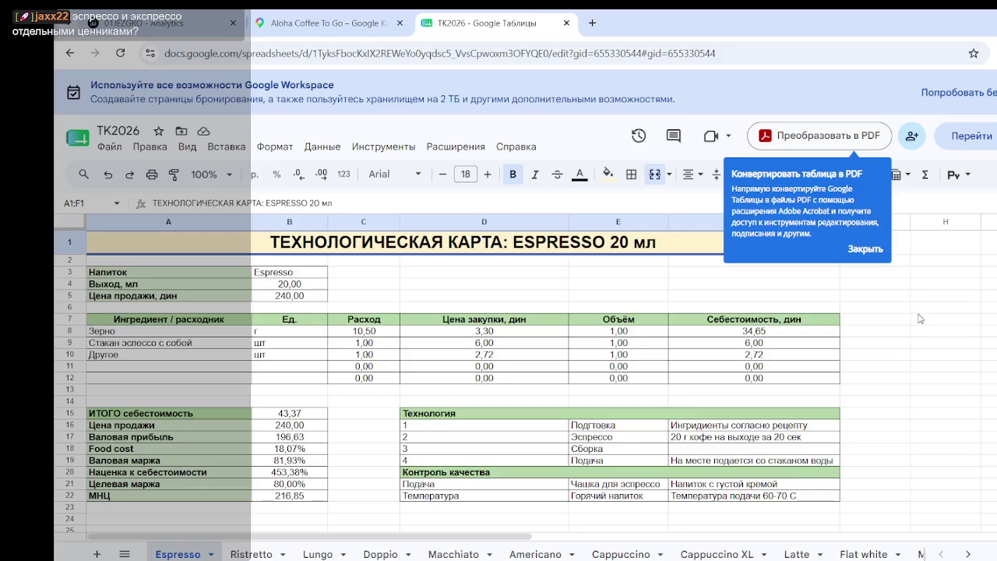
# - Dismiss the Adobe Convert to PDF popup and select the bean quantity cell C8
pyautogui.click(894, 265)
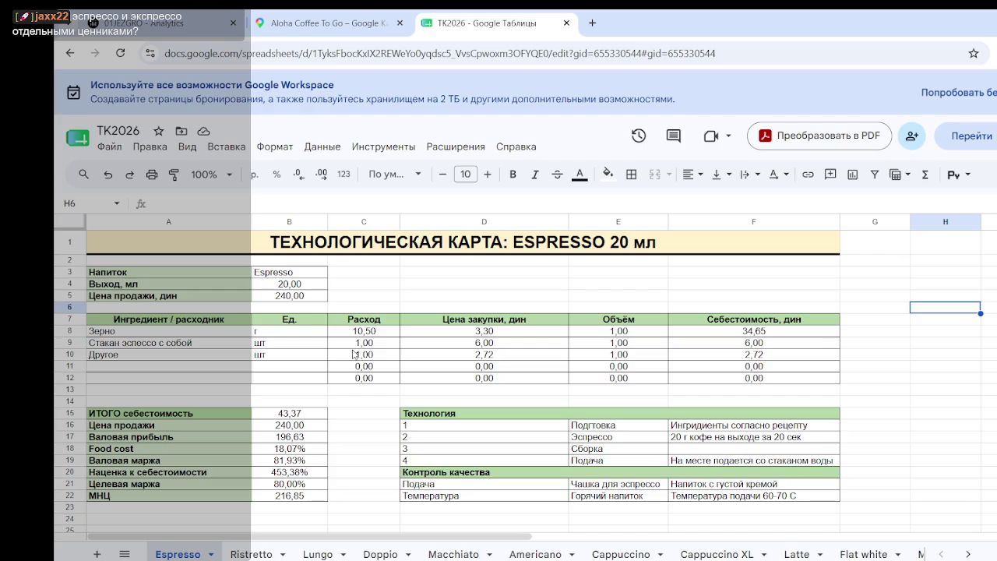
pyautogui.click(328, 334)
pyautogui.click(360, 298)
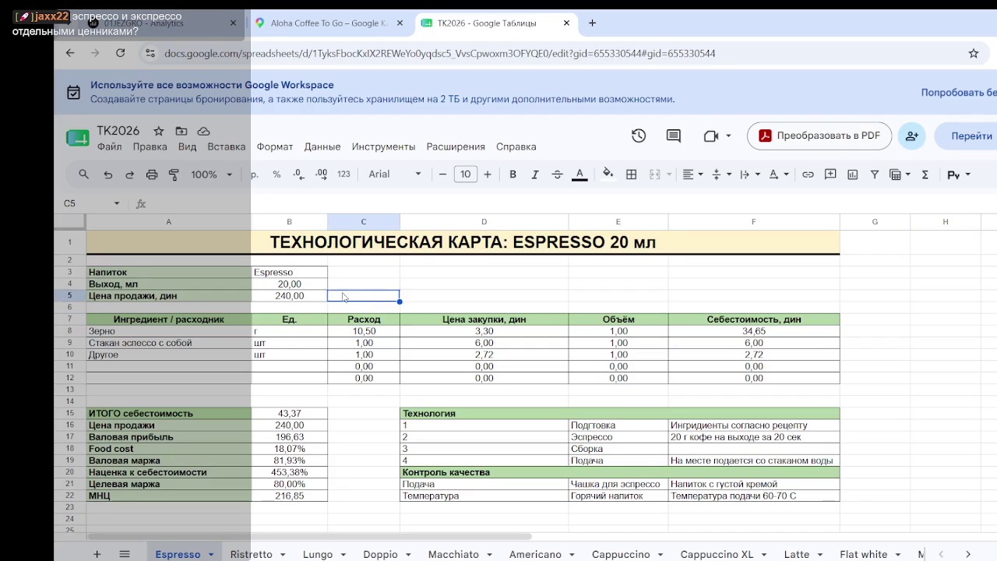
pyautogui.click(357, 333)
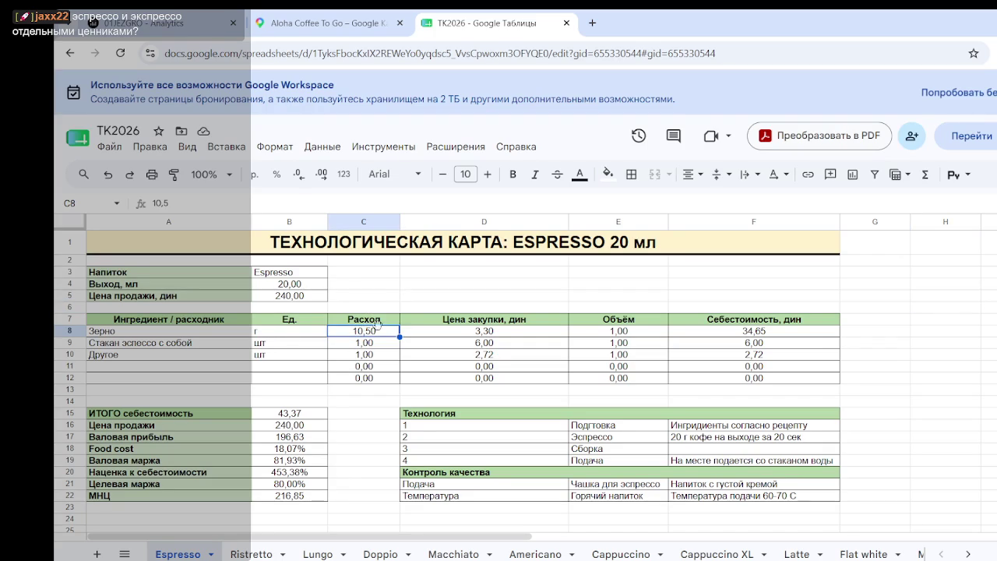
pyautogui.click(506, 334)
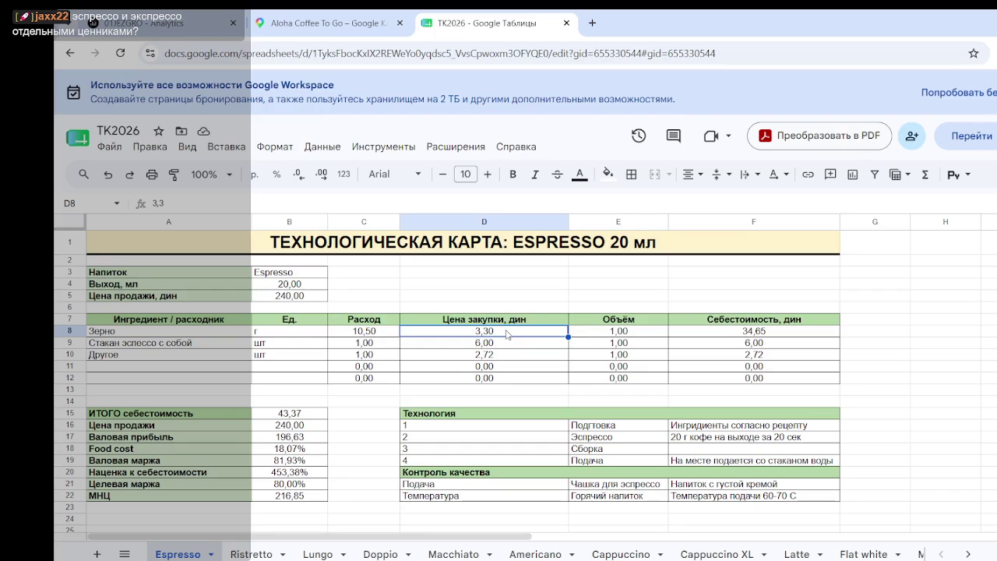
pyautogui.click(613, 334)
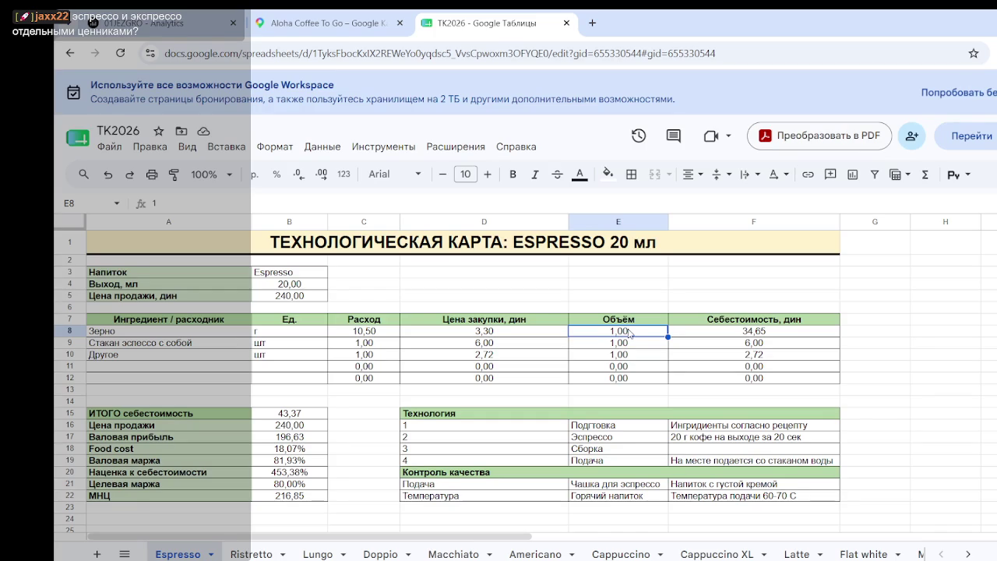
pyautogui.click(628, 343)
pyautogui.click(633, 355)
pyautogui.click(756, 334)
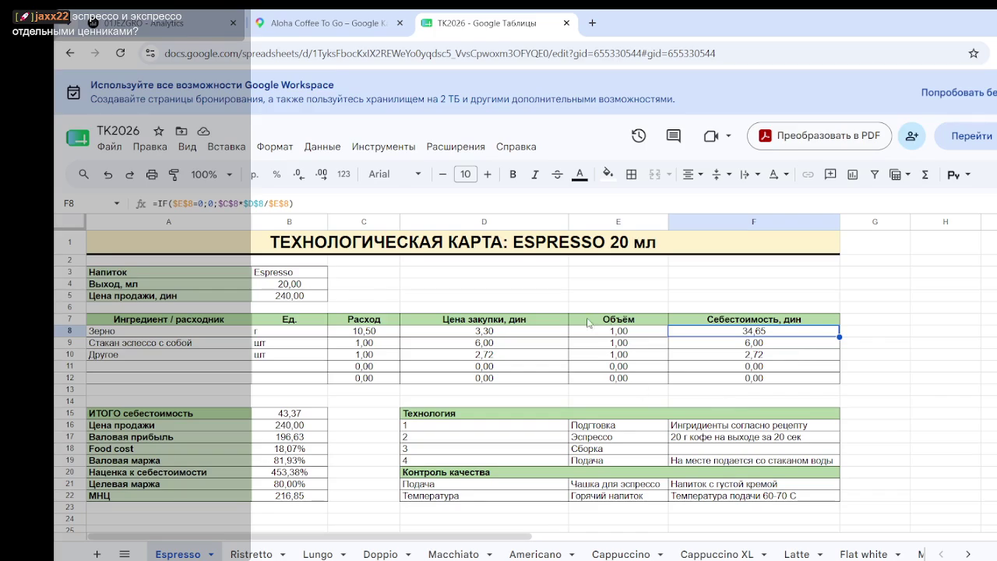
pyautogui.click(502, 333)
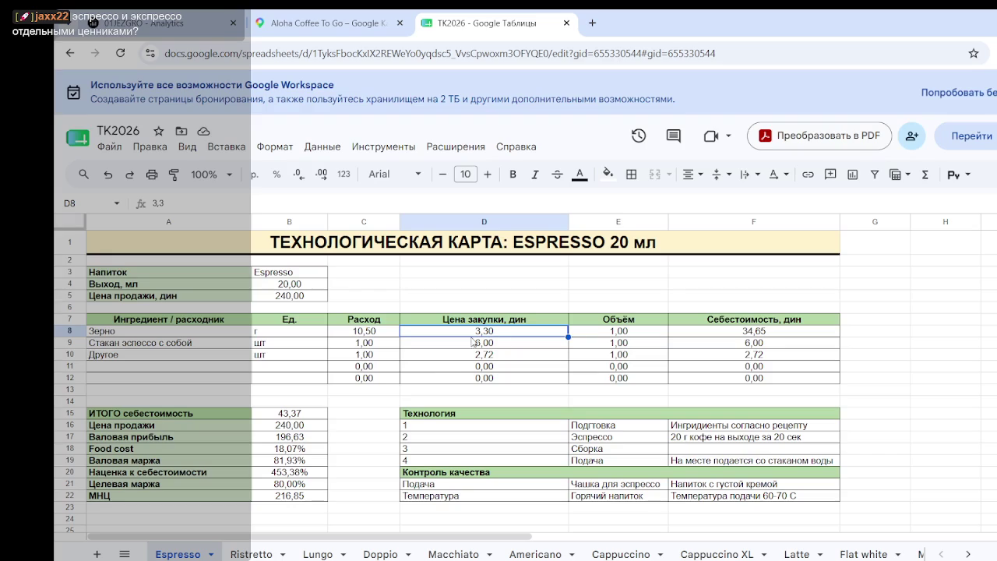
pyautogui.click(572, 348)
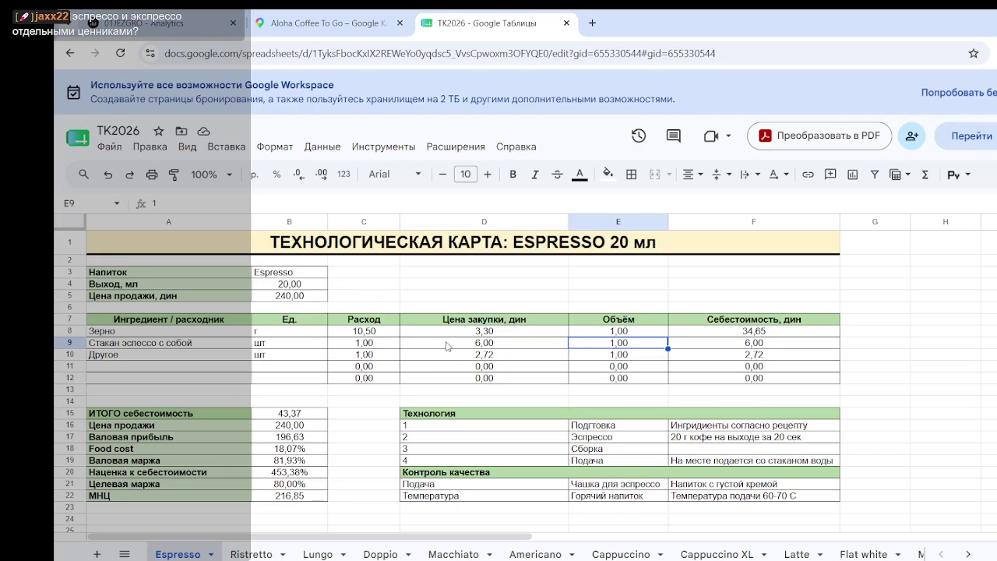
pyautogui.moveTo(231, 347); pyautogui.dragTo(793, 344)
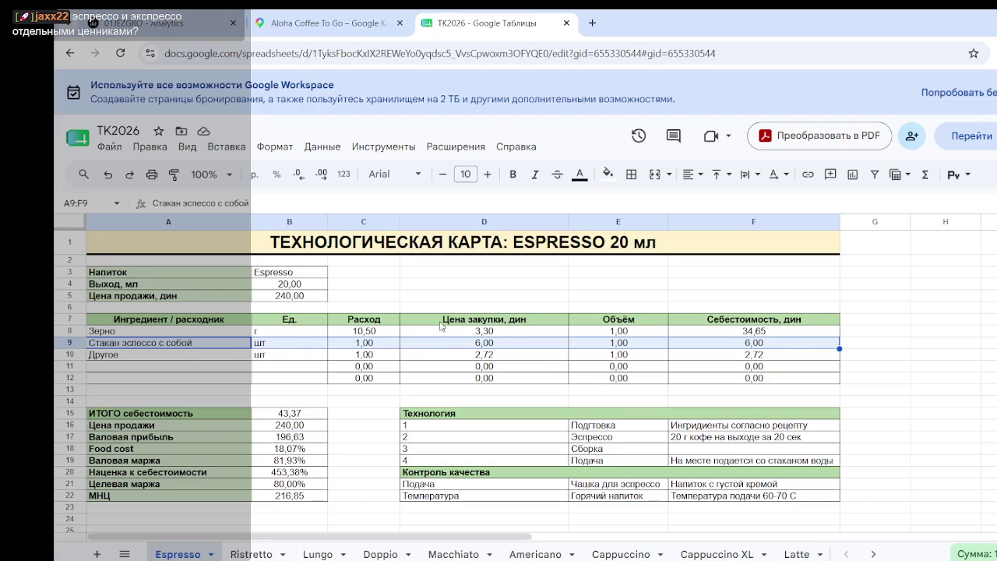
pyautogui.click(452, 367)
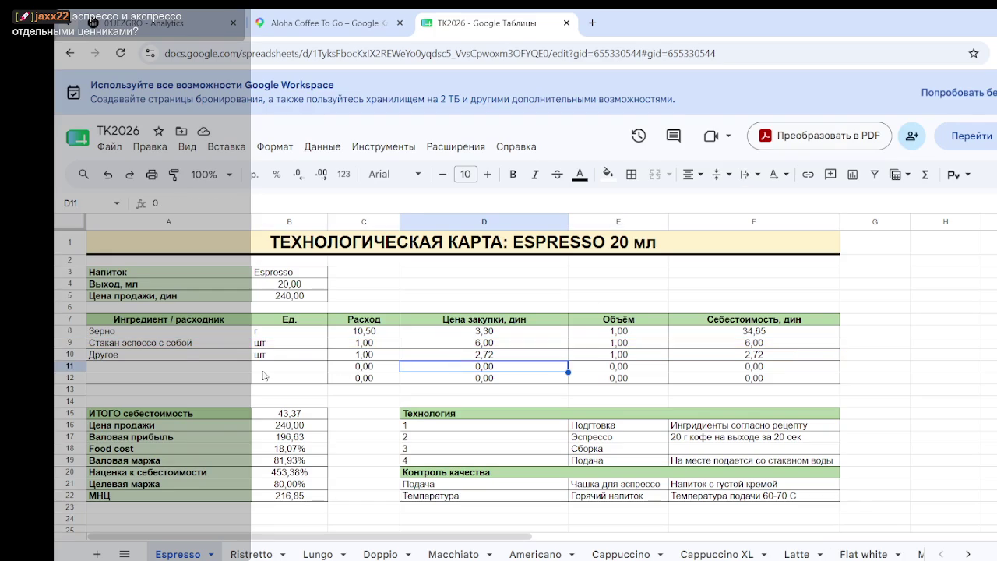
pyautogui.click(484, 358)
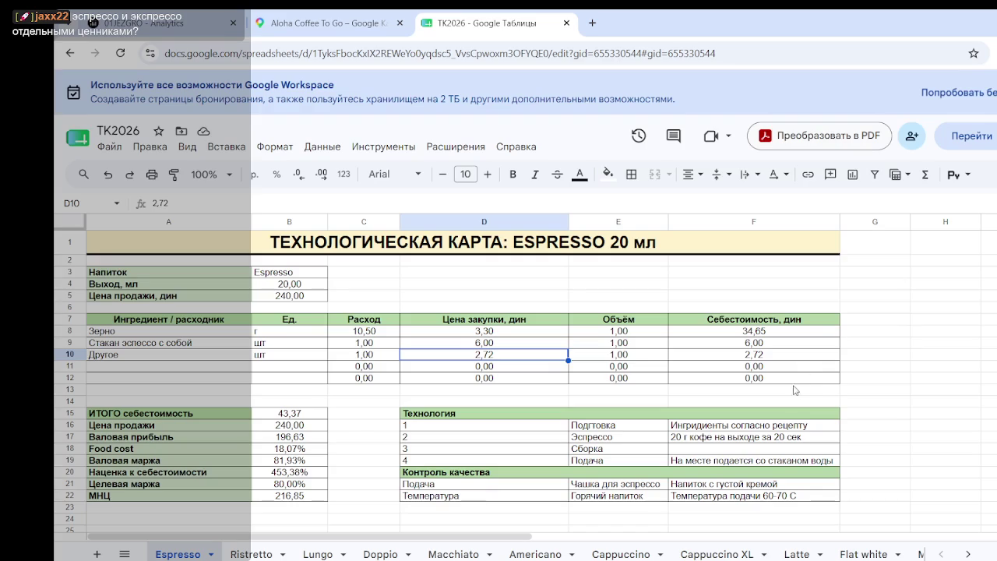
pyautogui.moveTo(802, 355); pyautogui.dragTo(634, 361)
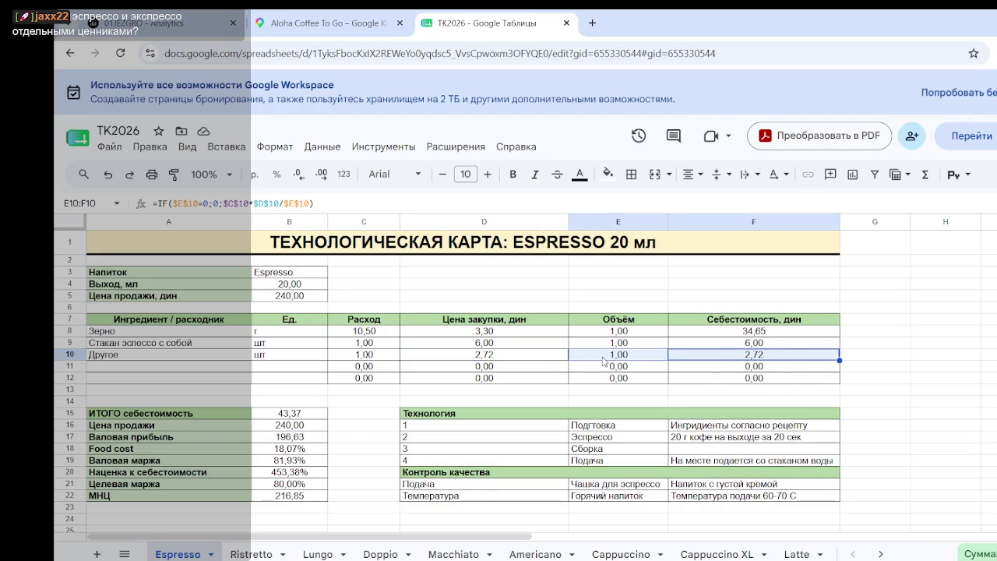
pyautogui.click(697, 367)
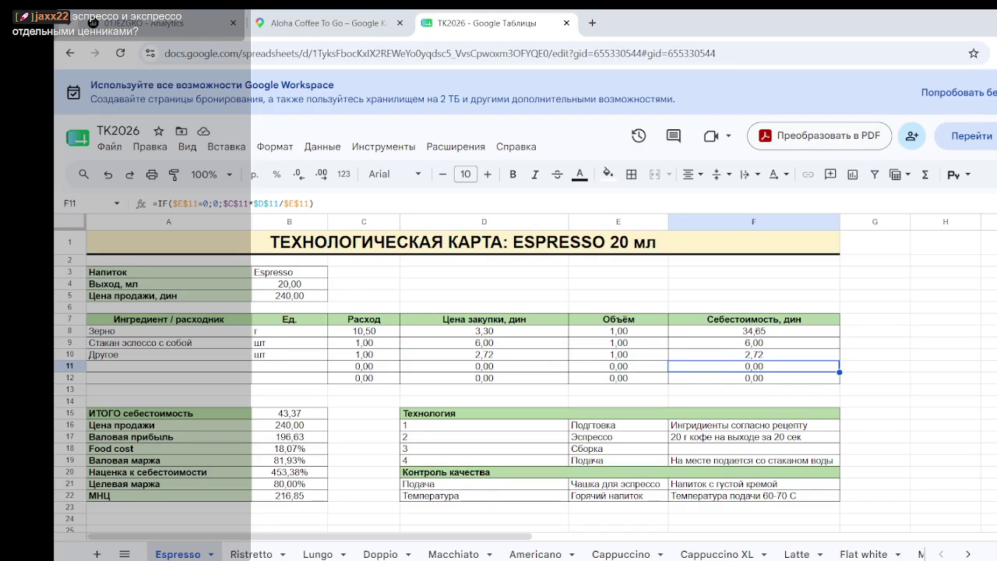
pyautogui.press('Return')
pyautogui.click(946, 337)
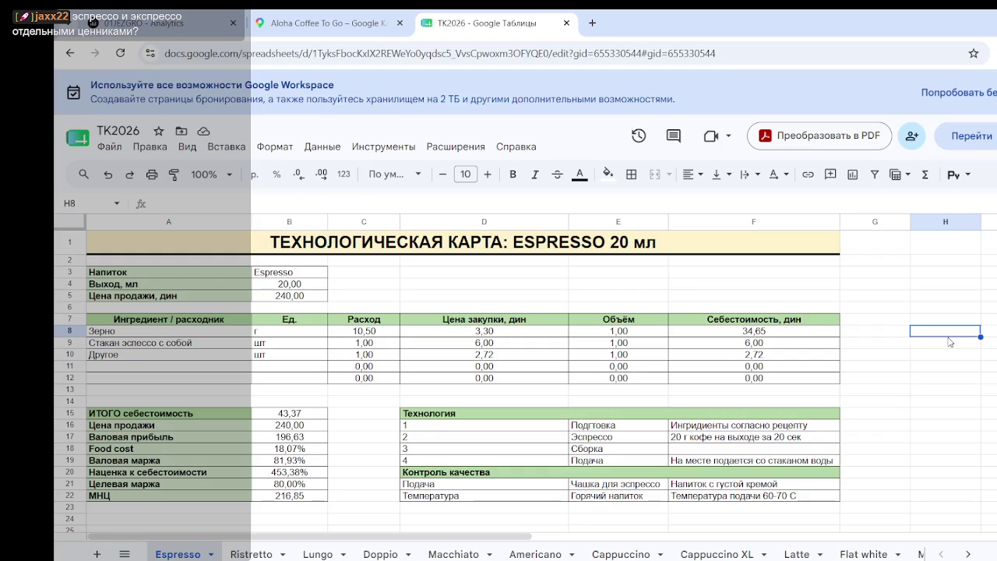
pyautogui.click(306, 411)
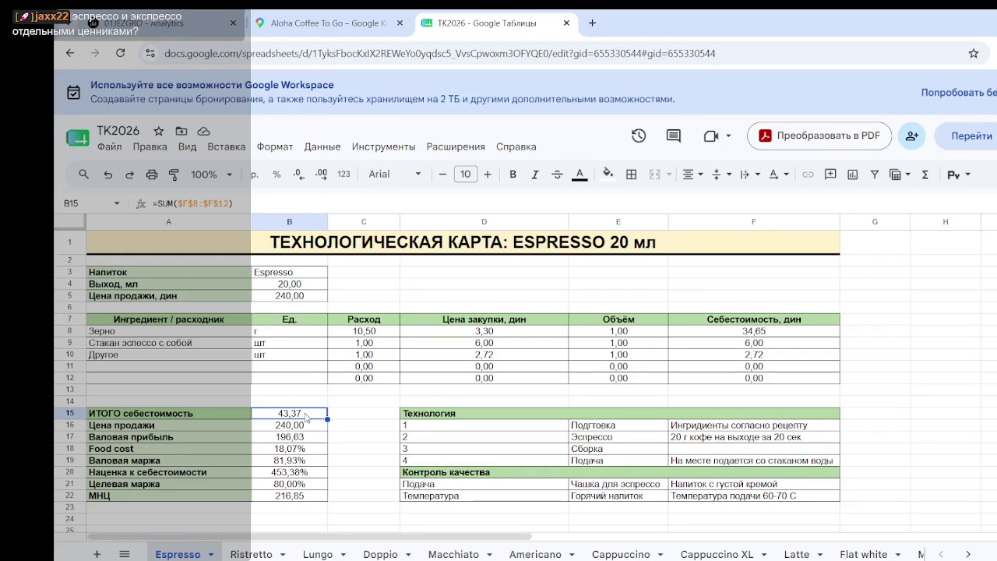
pyautogui.scroll(-1, 307, 417)
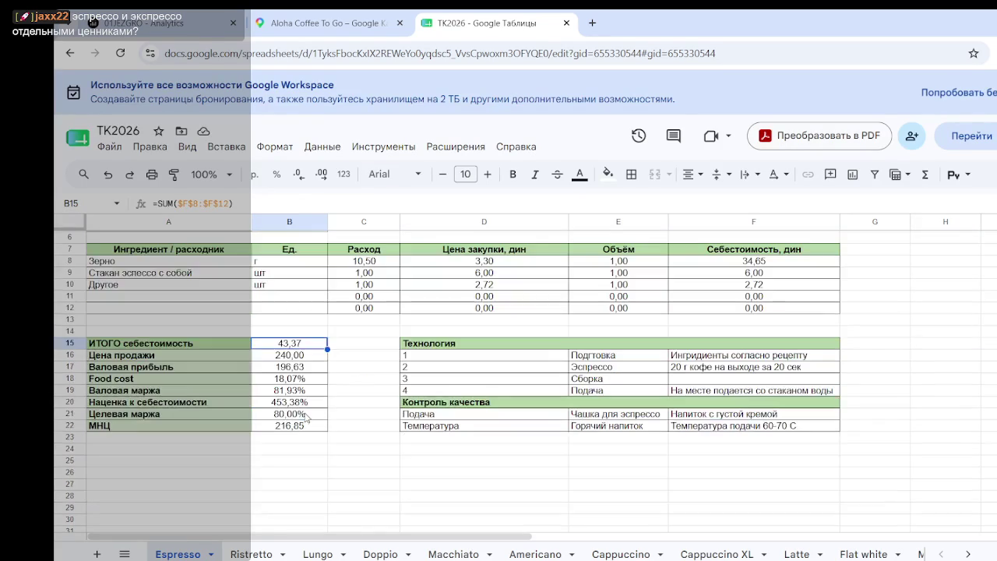
pyautogui.click(310, 360)
pyautogui.scroll(2, 310, 363)
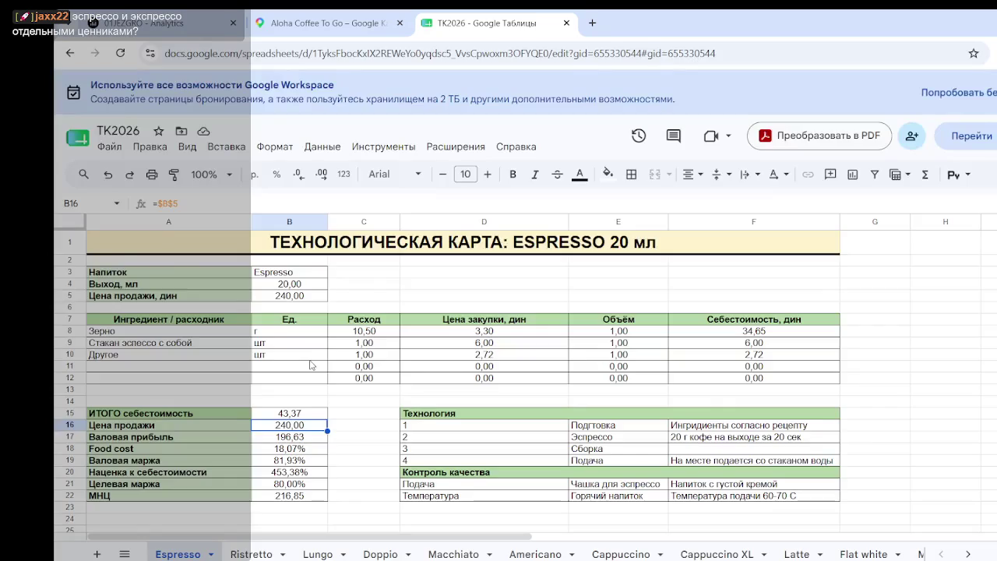
pyautogui.scroll(-3, 308, 366)
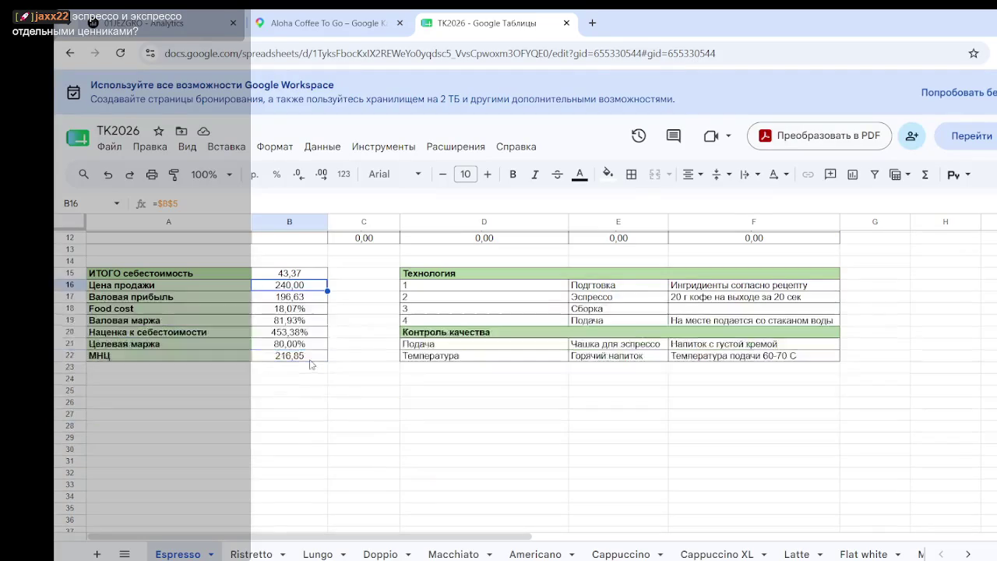
pyautogui.click(301, 299)
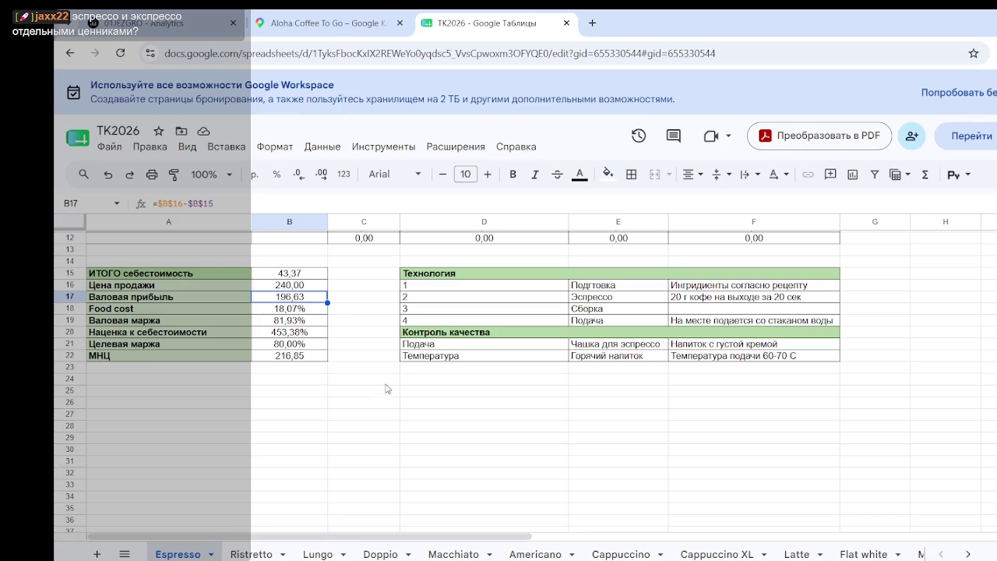
pyautogui.click(297, 310)
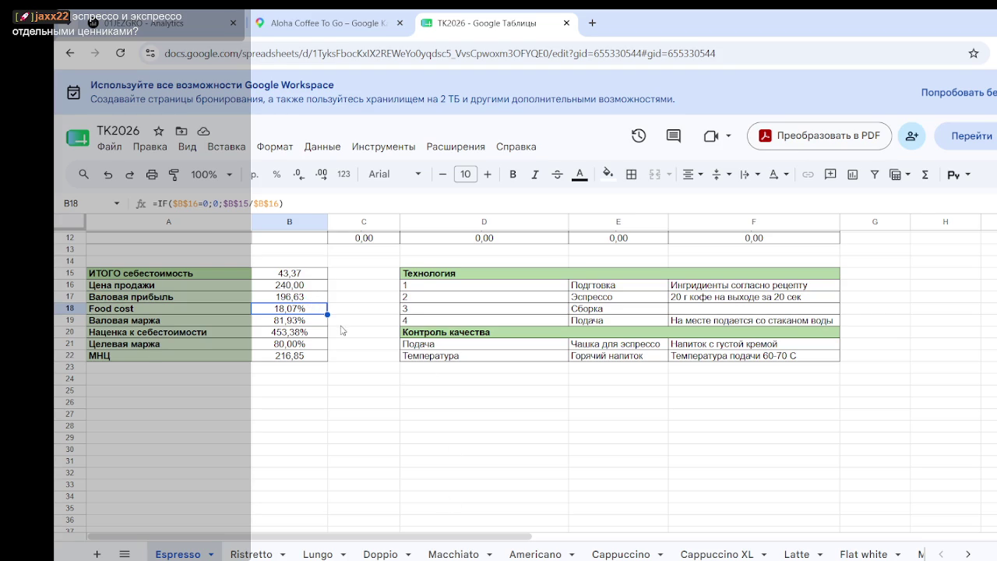
pyautogui.click(341, 322)
pyautogui.click(307, 325)
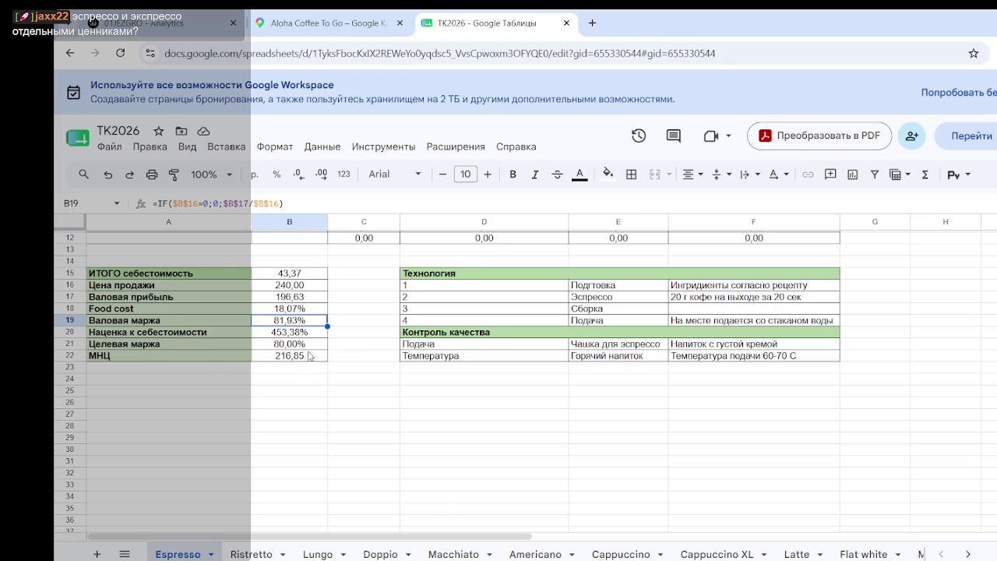
pyautogui.click(308, 275)
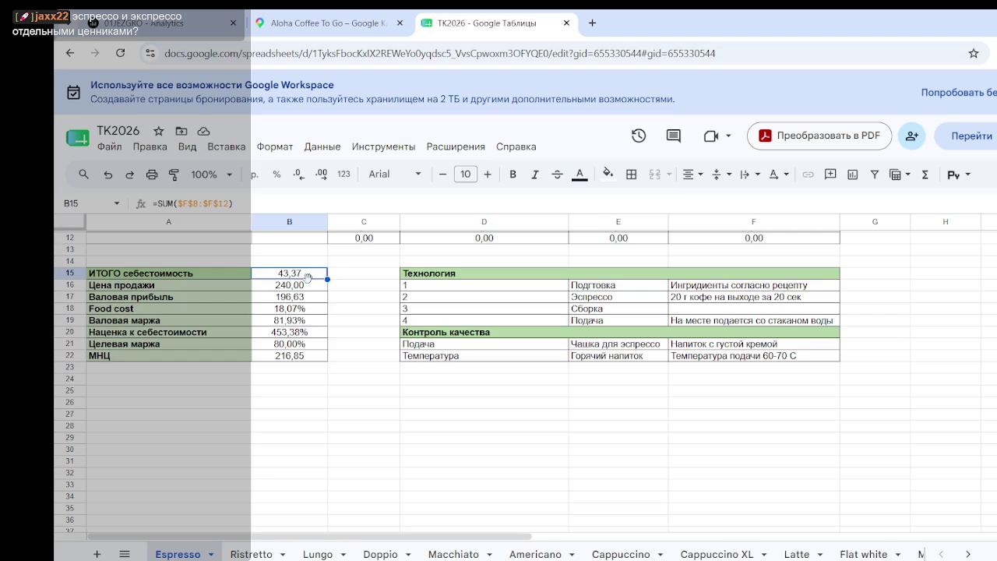
pyautogui.click(305, 321)
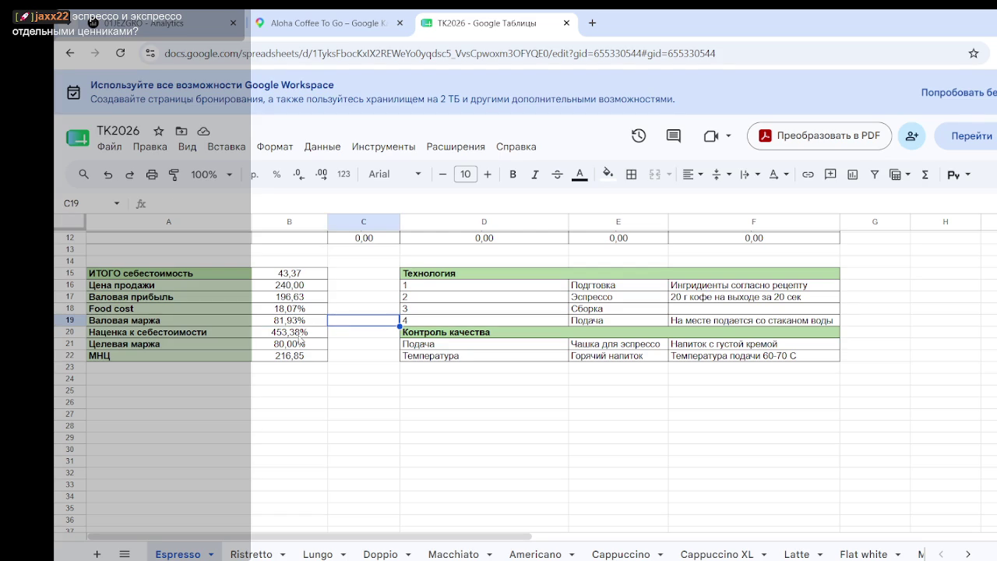
pyautogui.click(299, 339)
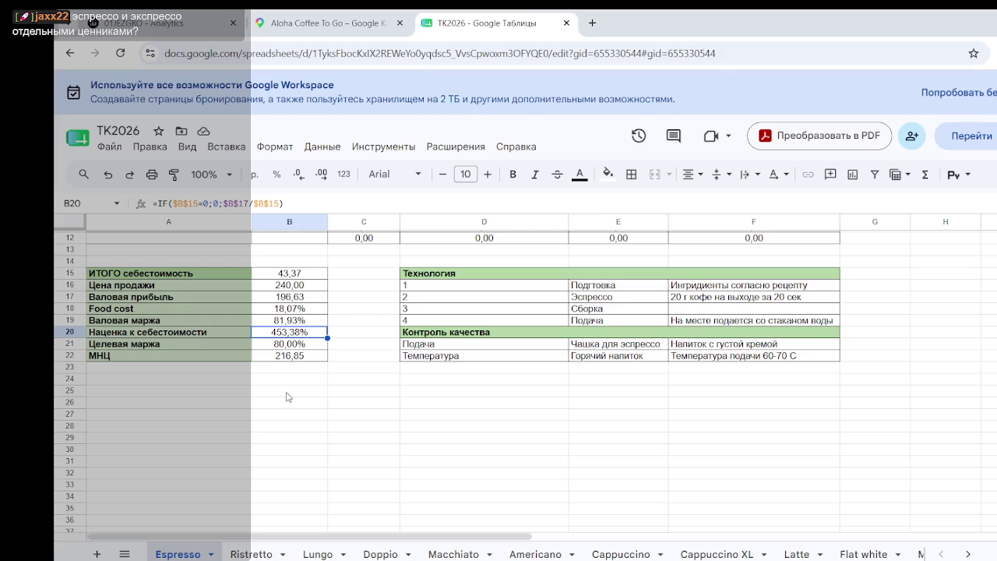
pyautogui.click(439, 416)
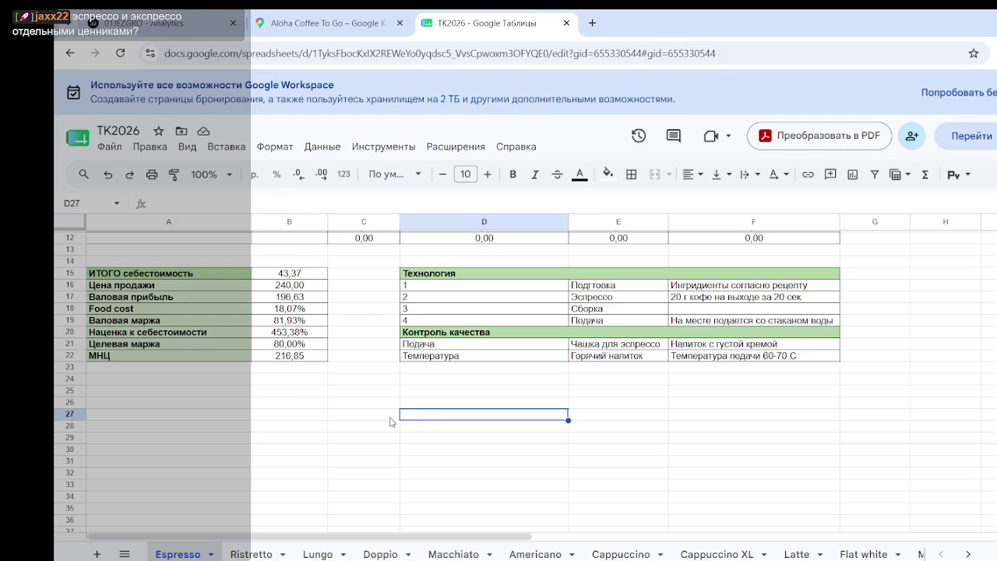
pyautogui.scroll(3, 392, 421)
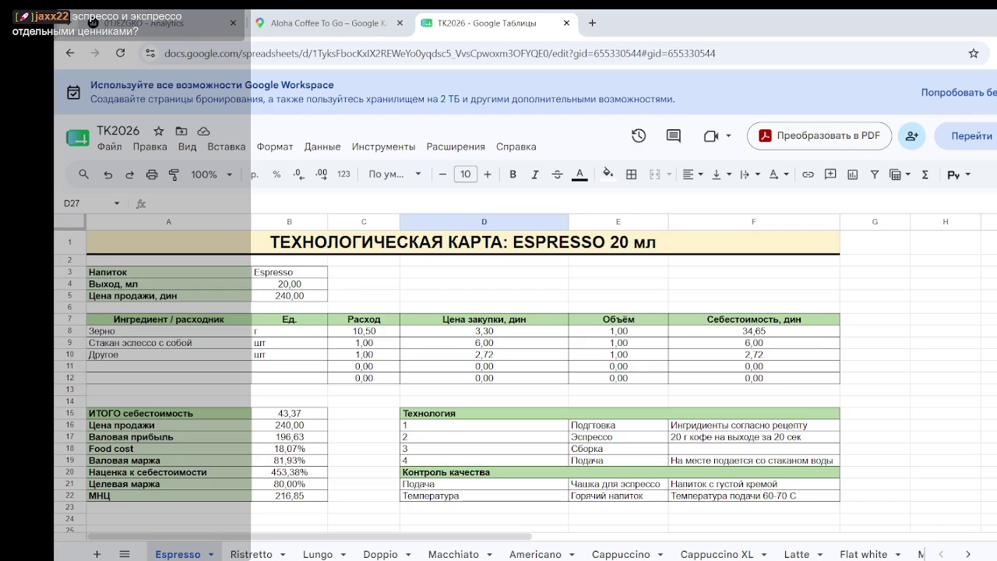
pyautogui.click(893, 366)
pyautogui.click(292, 473)
pyautogui.click(284, 483)
pyautogui.click(307, 497)
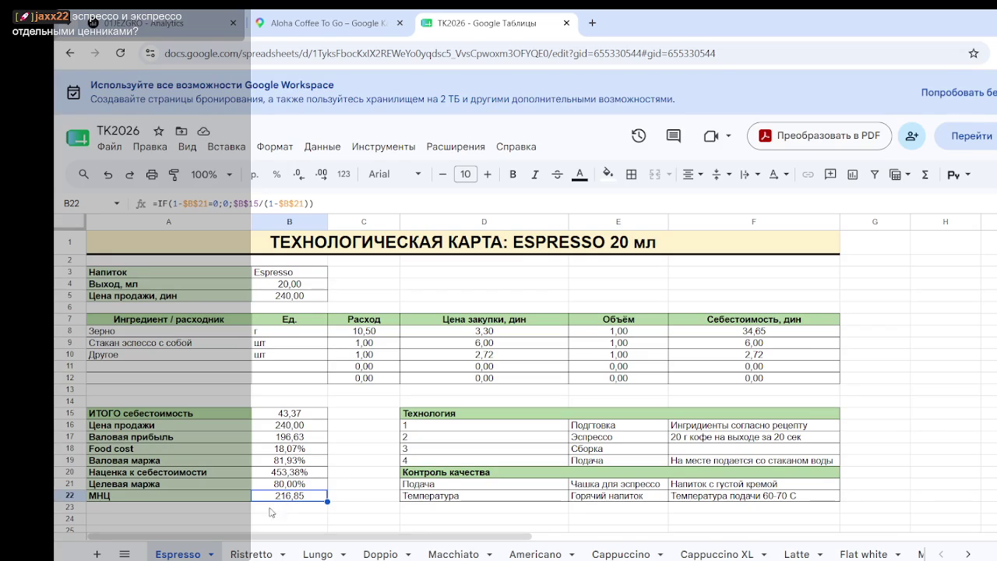
pyautogui.click(237, 498)
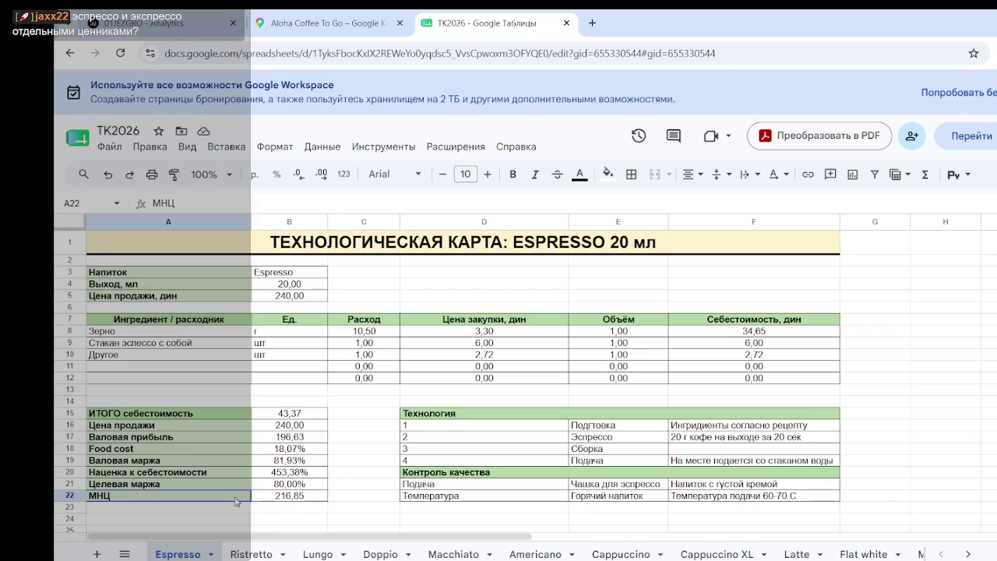
pyautogui.click(361, 510)
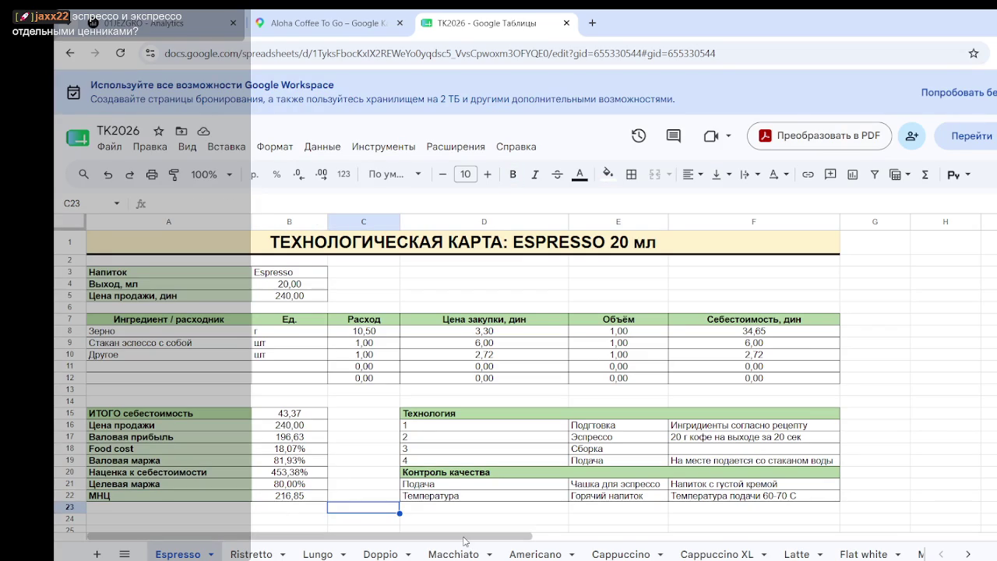
pyautogui.click(304, 497)
pyautogui.click(288, 486)
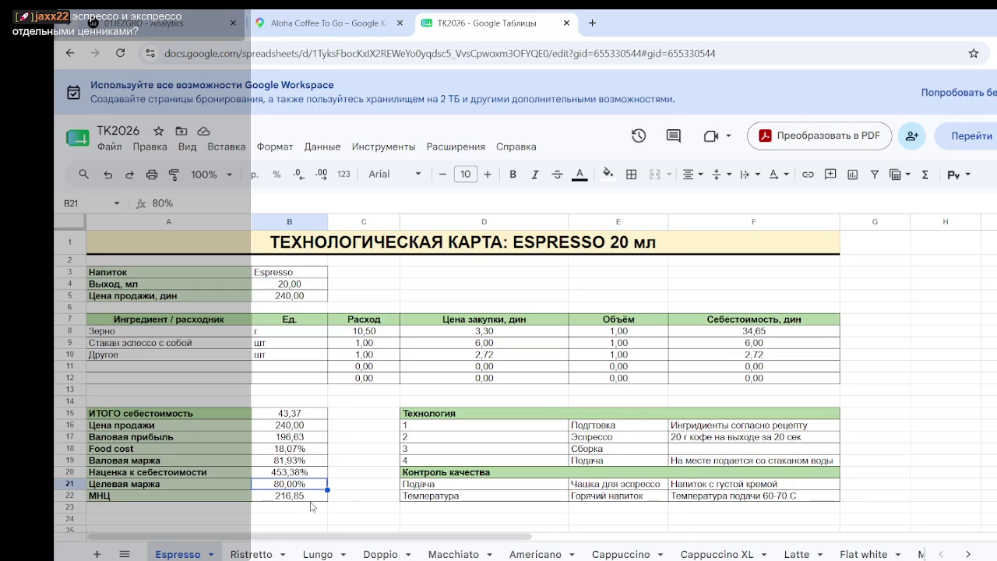
pyautogui.click(346, 475)
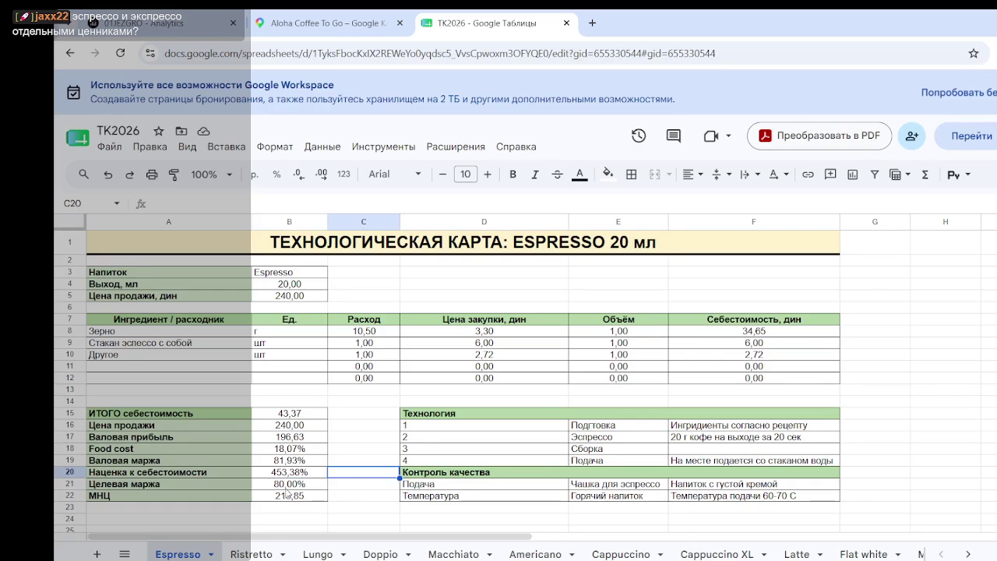
pyautogui.moveTo(180, 484)
pyautogui.mouseDown()
pyautogui.moveTo(937, 480)
pyautogui.moveTo(367, 484)
pyautogui.mouseUp()
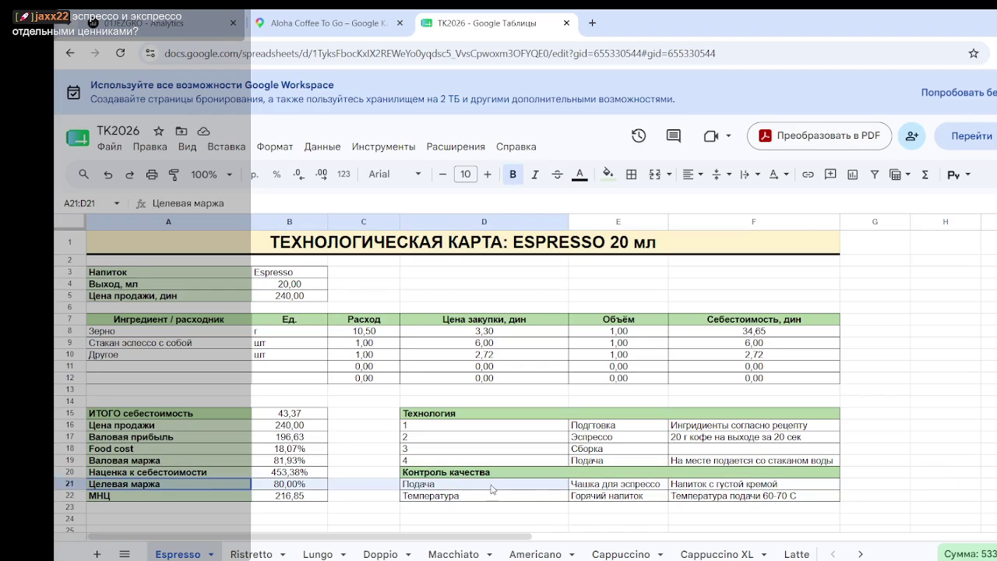
pyautogui.click(372, 476)
pyautogui.click(378, 485)
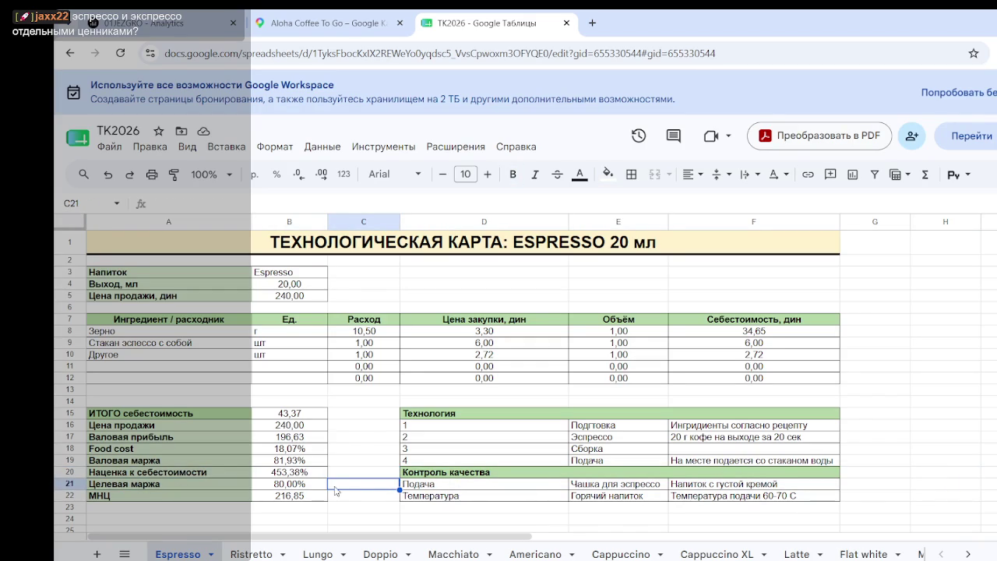
pyautogui.click(302, 485)
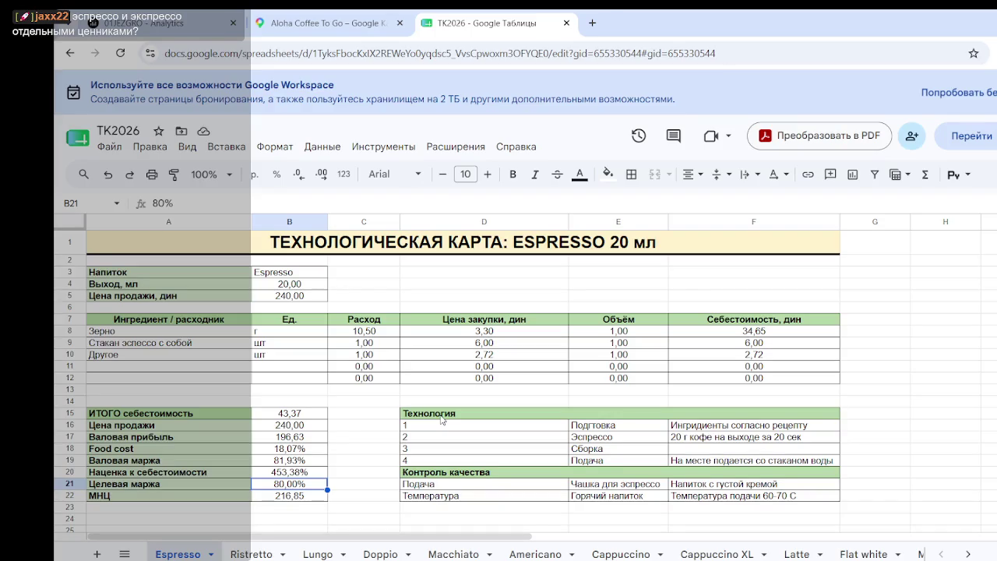
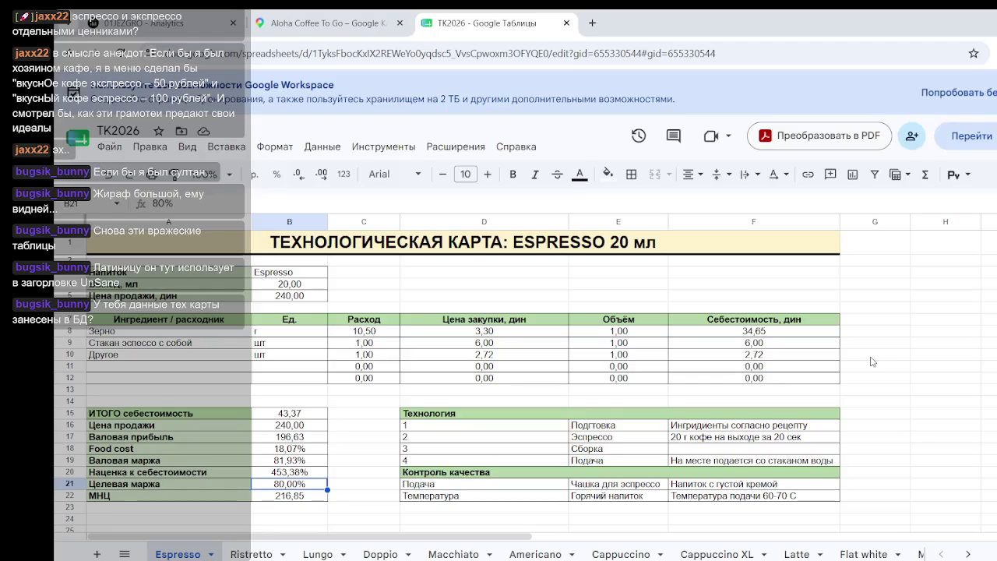
# - Review the Espresso tech card and its B15 total cost formula
pyautogui.click(966, 342)
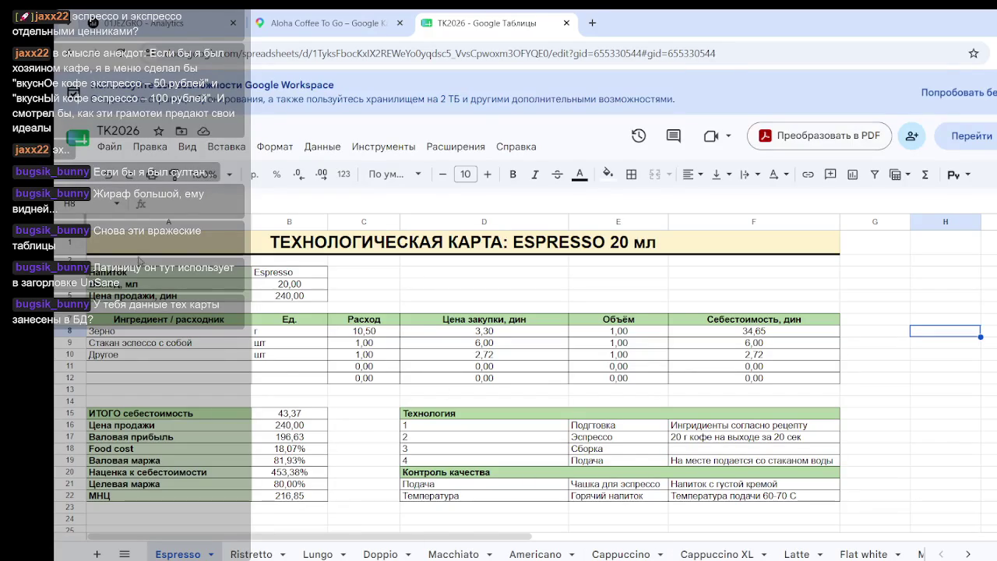
pyautogui.moveTo(140, 262); pyautogui.dragTo(732, 492)
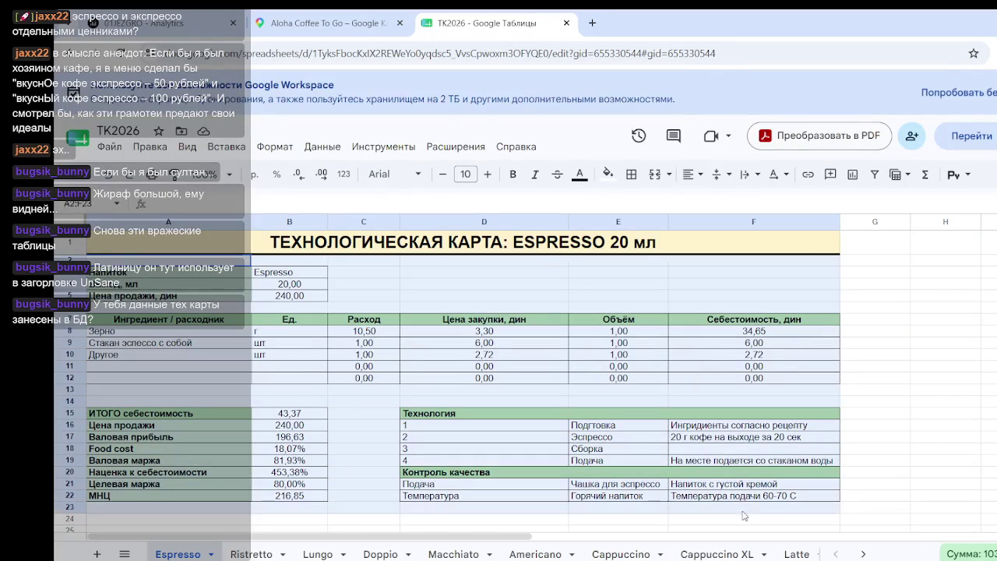
pyautogui.click(987, 401)
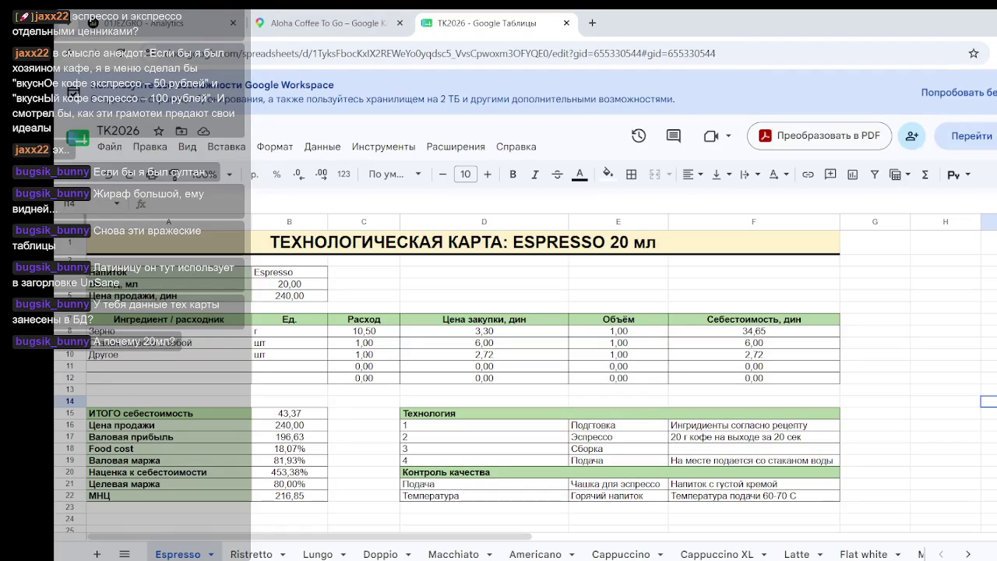
pyautogui.click(940, 287)
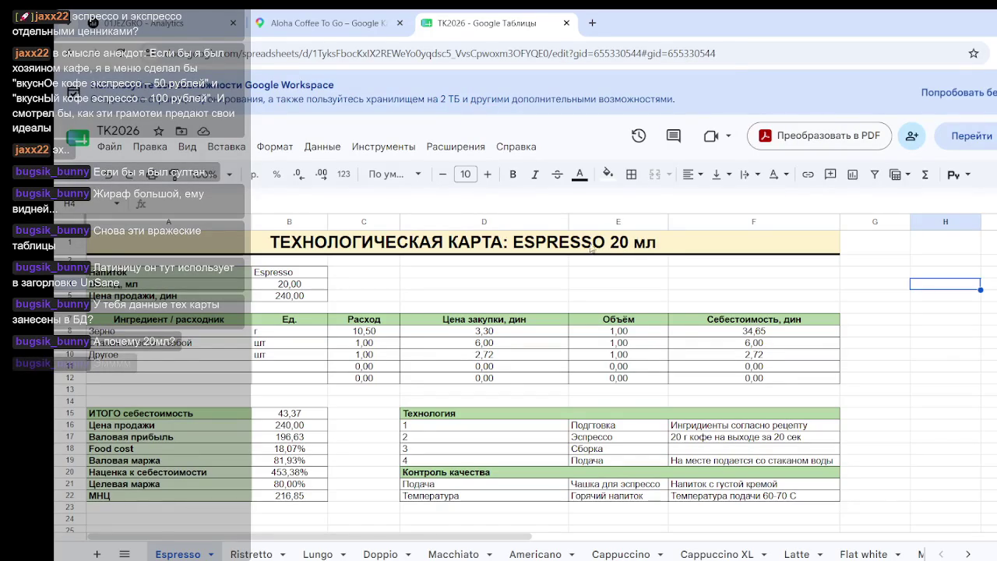
pyautogui.click(615, 248)
pyautogui.click(945, 414)
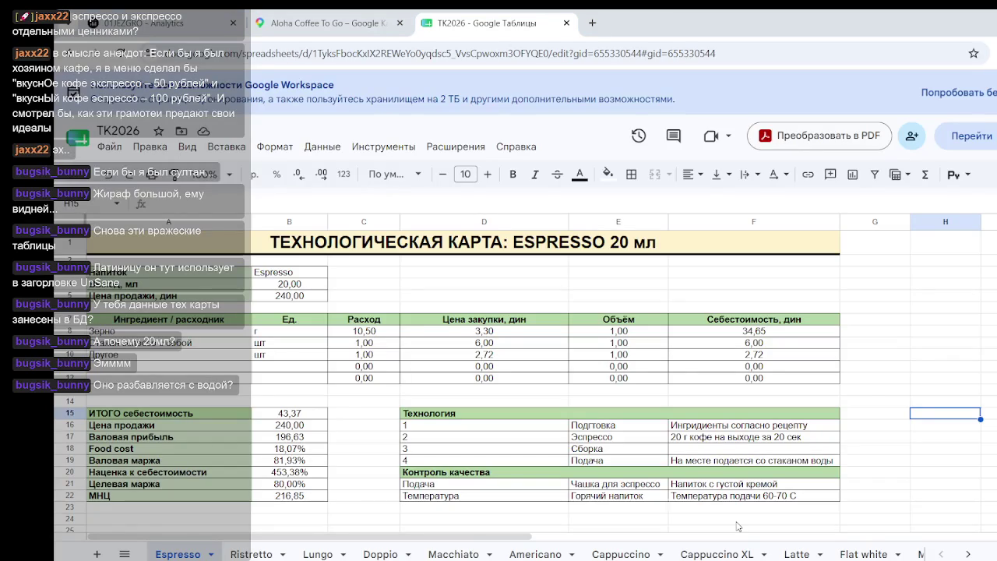
pyautogui.click(937, 346)
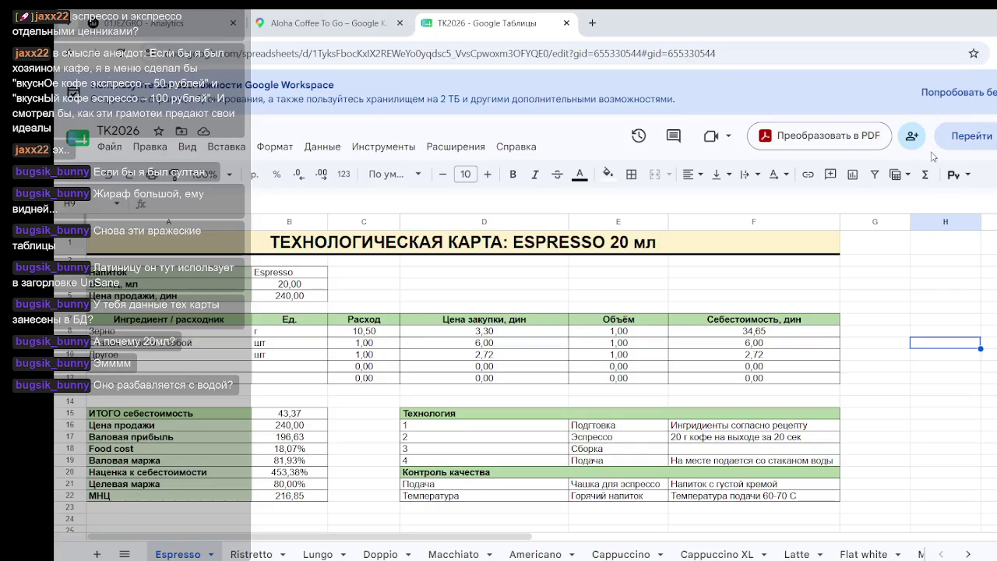
pyautogui.click(934, 399)
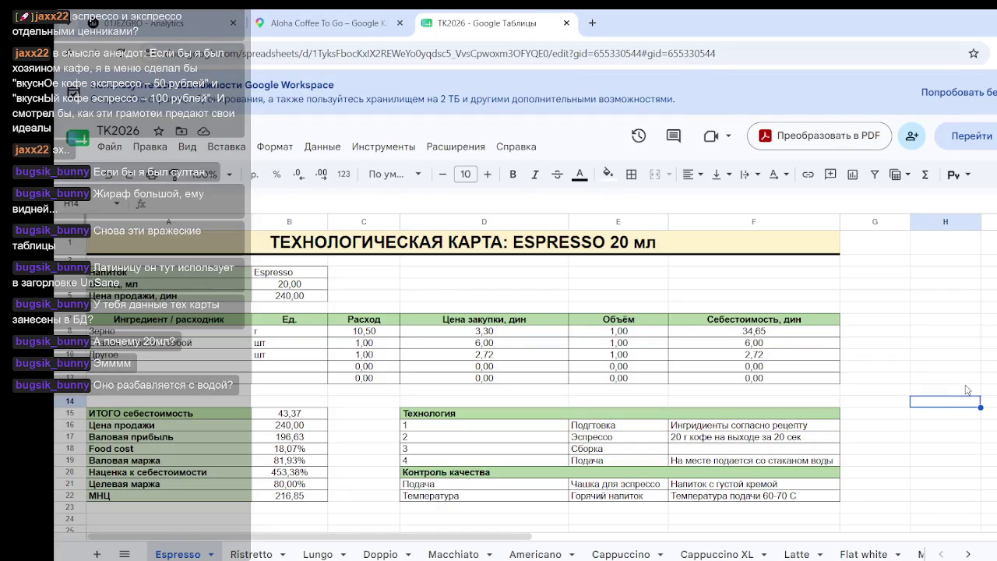
pyautogui.click(303, 417)
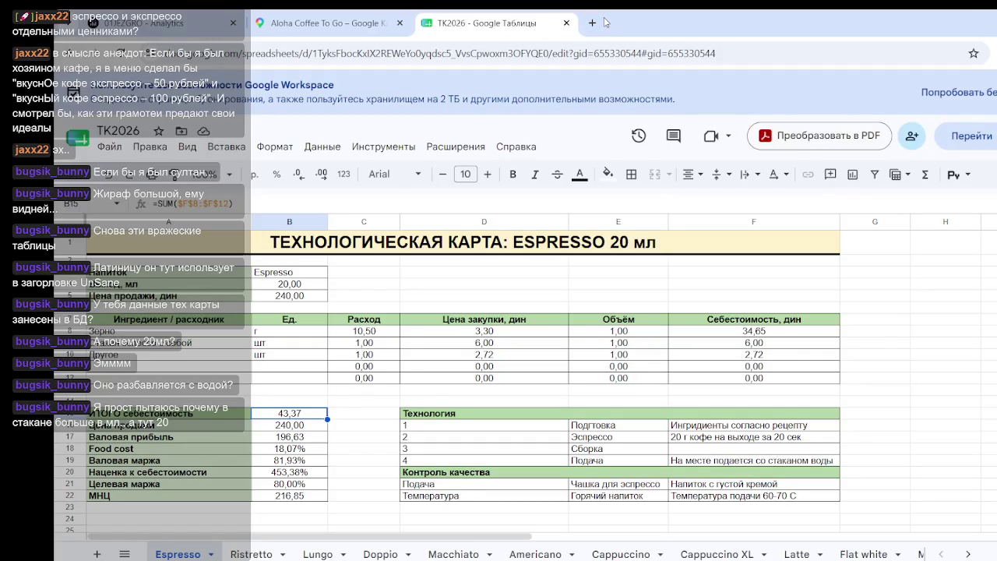
# - Search the web for espresso images and view the Wikipedia espresso picture
pyautogui.click(594, 23)
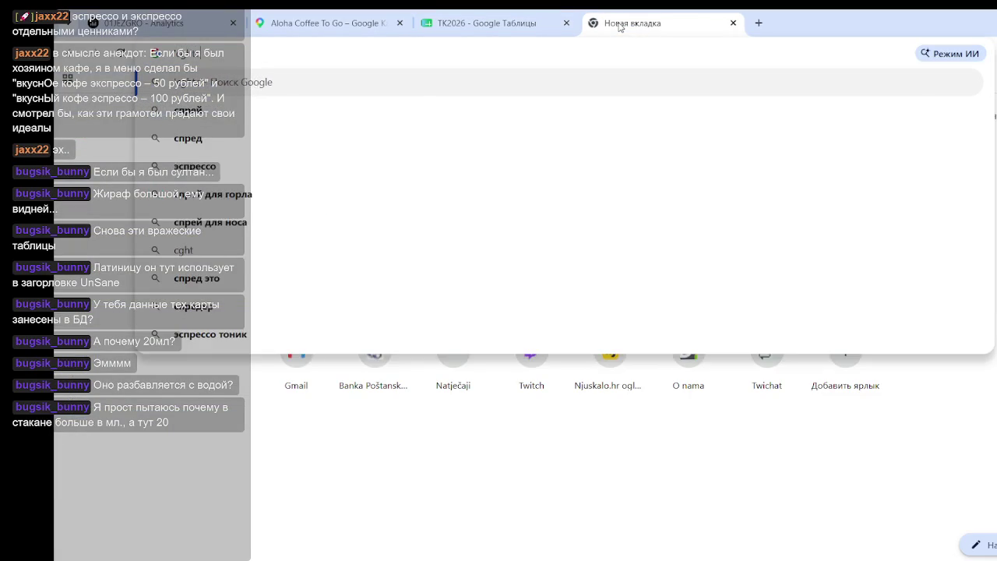
pyautogui.press('Return')
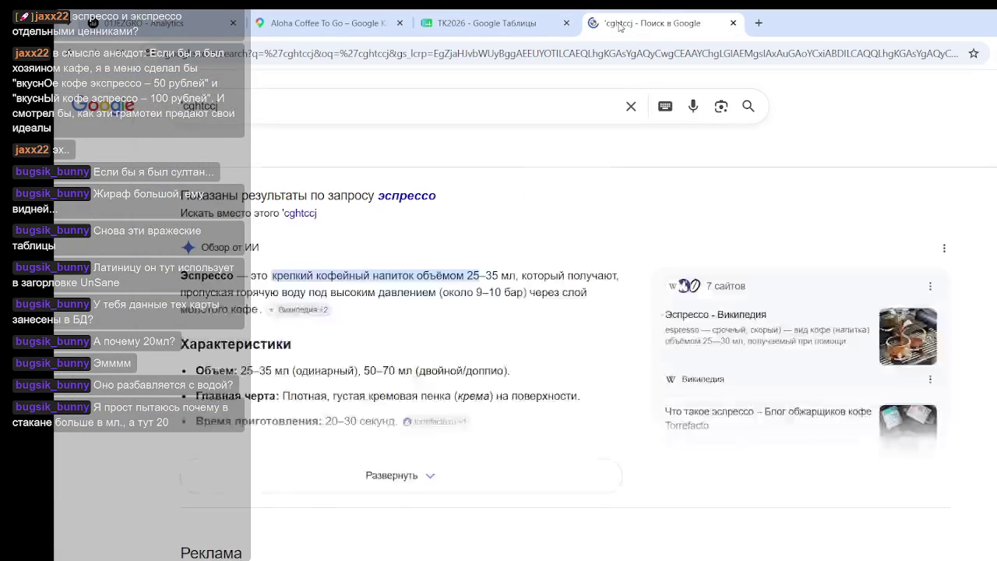
pyautogui.click(299, 154)
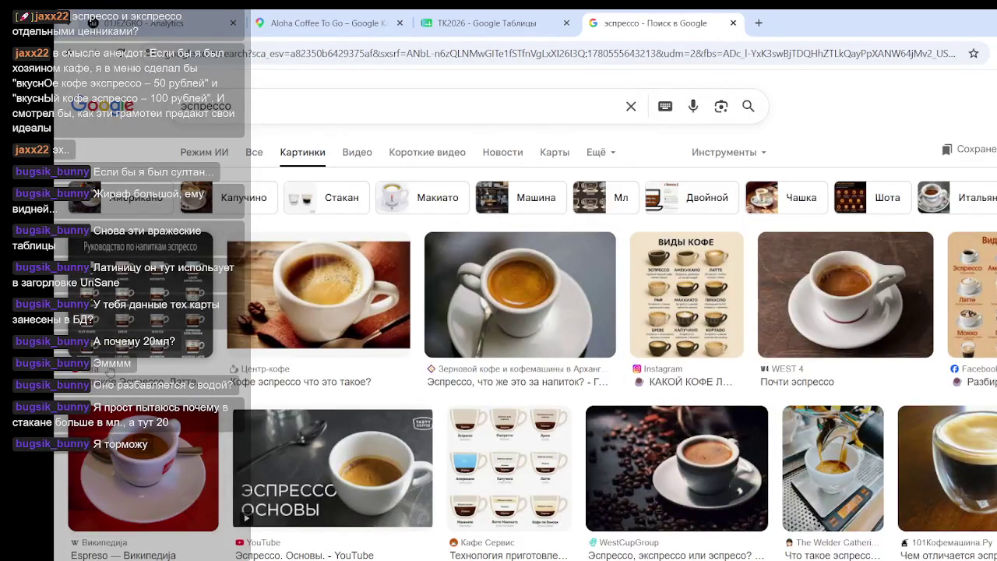
pyautogui.click(145, 452)
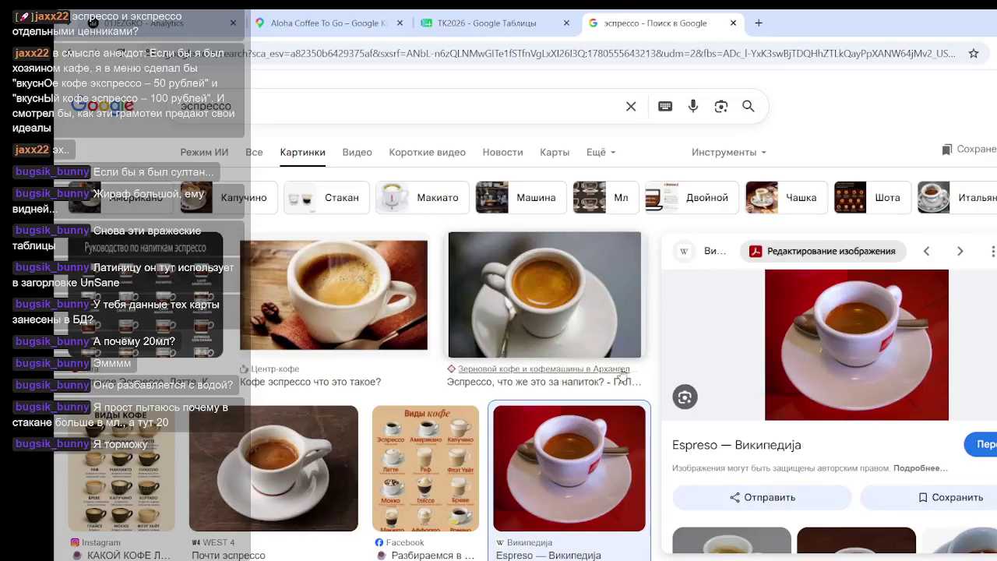
pyautogui.click(733, 23)
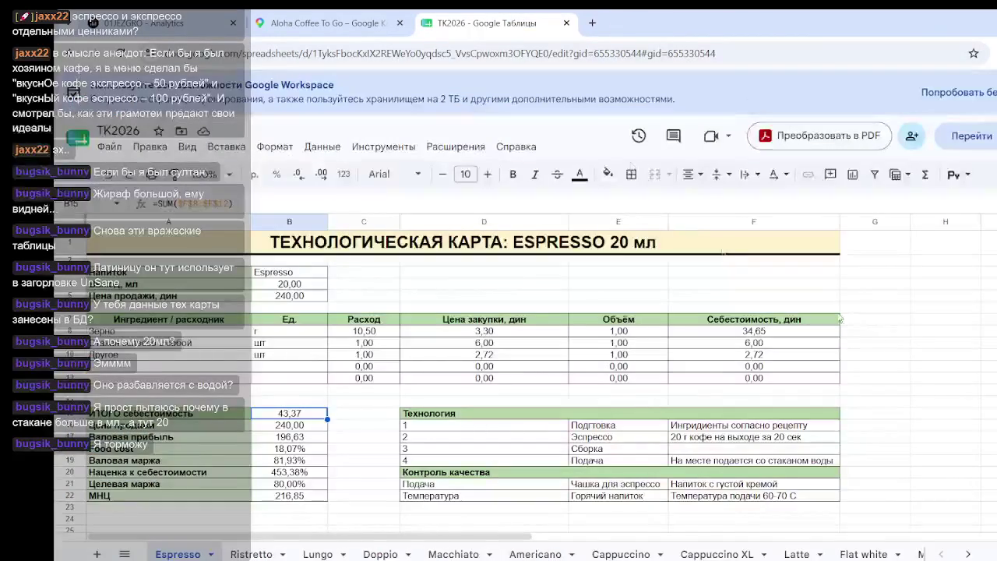
# - Compare the Эспрессо preparation step on the Cappuccino sheet with the Espresso sheet
pyautogui.click(934, 357)
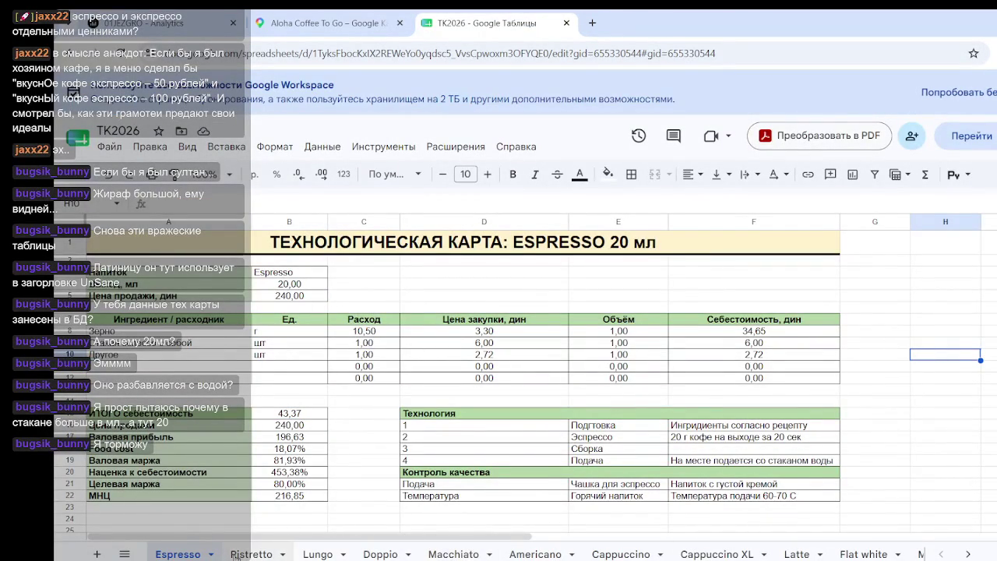
pyautogui.click(621, 554)
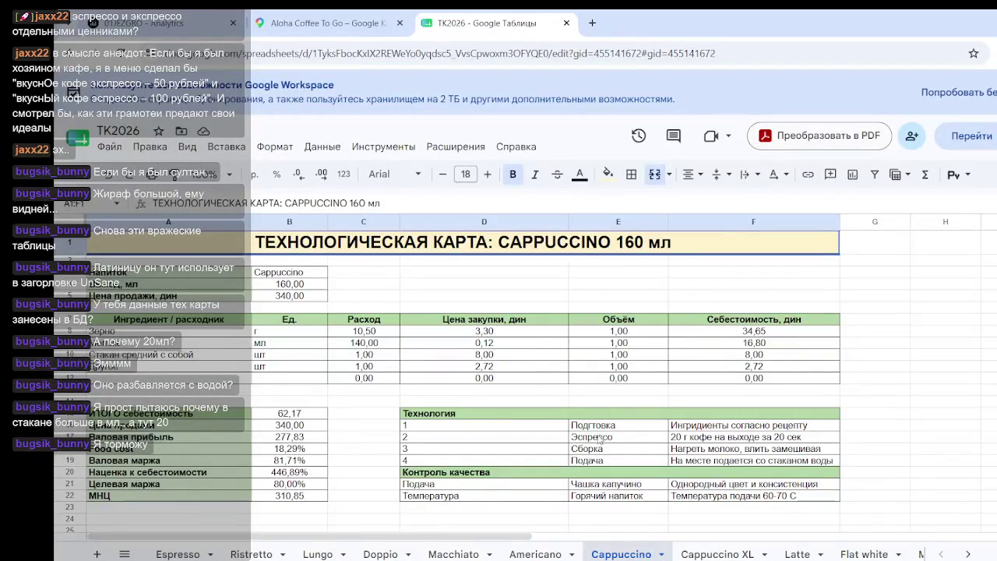
pyautogui.click(705, 437)
pyautogui.moveTo(635, 441); pyautogui.dragTo(721, 442)
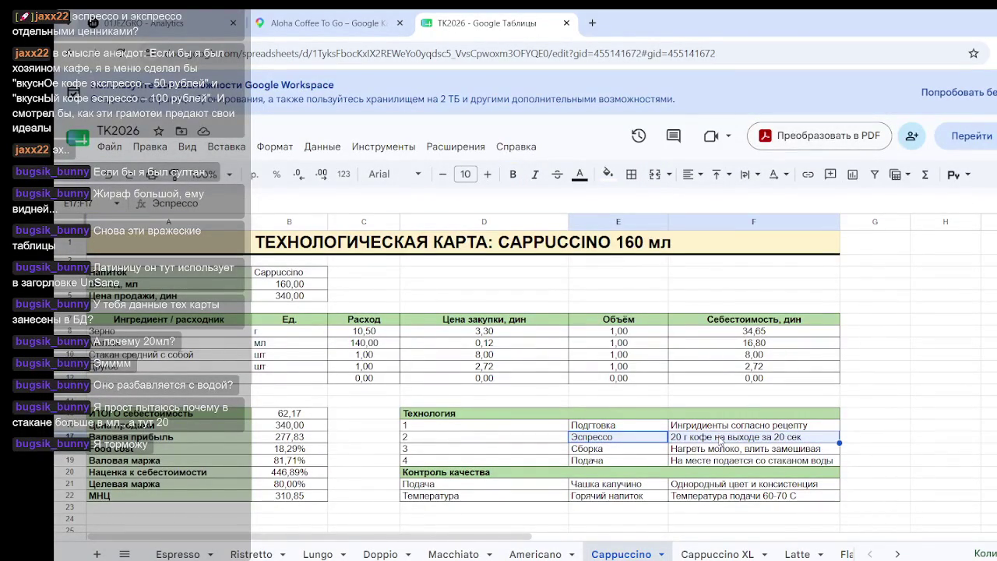
pyautogui.click(179, 554)
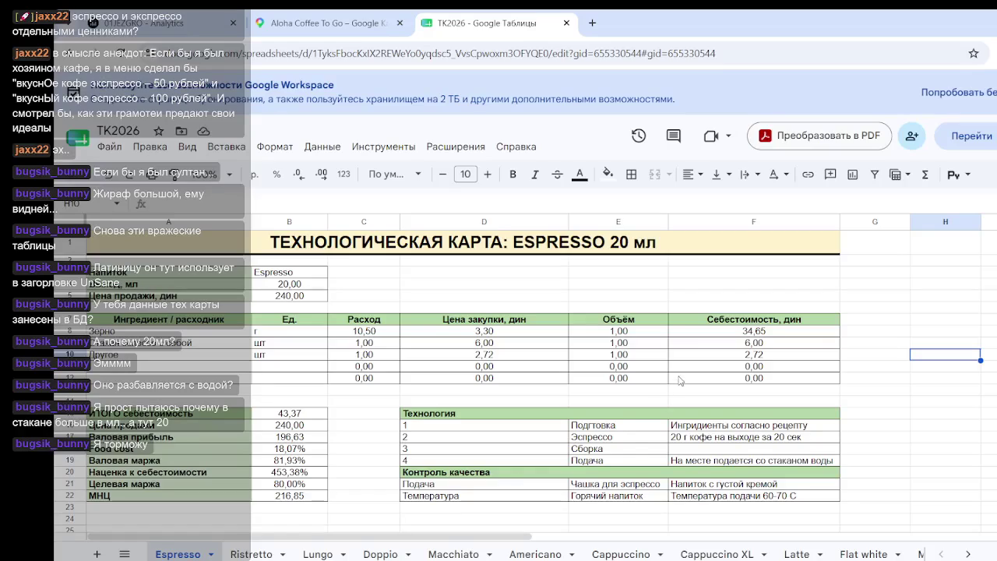
pyautogui.scroll(-2, 620, 330)
pyautogui.scroll(2, 620, 330)
# - Review the three ingredient rows and the cup quantity in C9
pyautogui.click(989, 391)
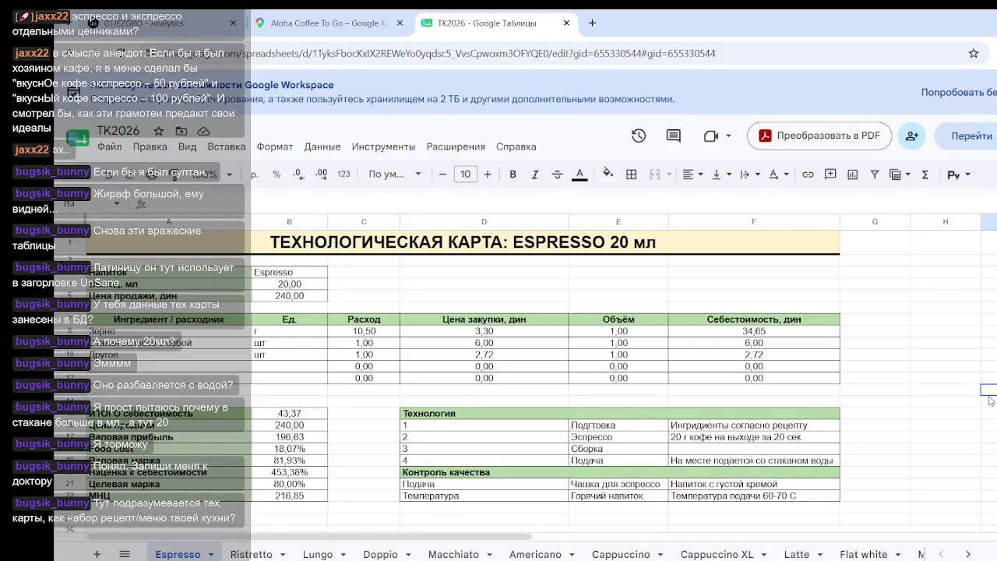
pyautogui.keyDown('shift'); pyautogui.click(991, 400); pyautogui.keyUp('shift')
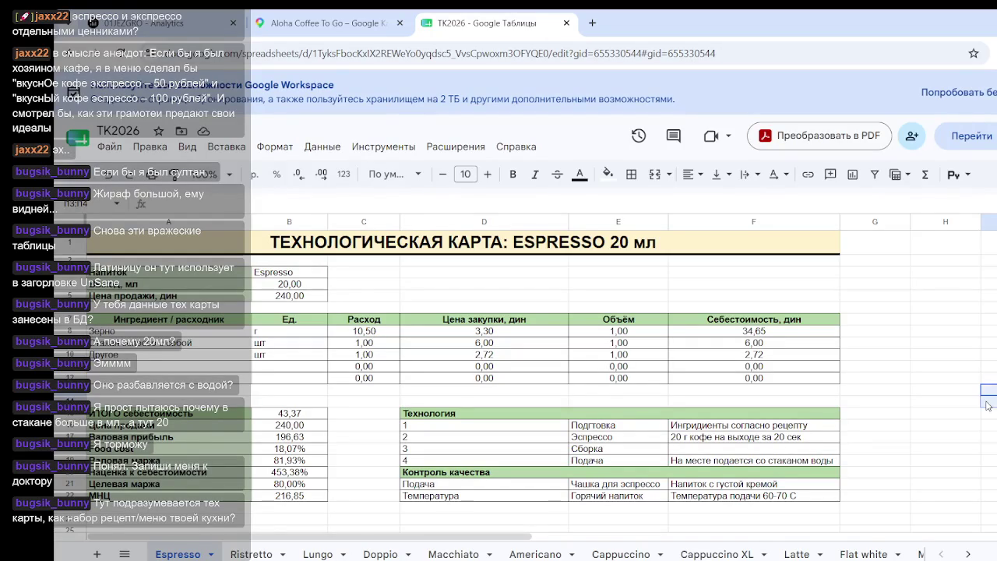
pyautogui.click(868, 429)
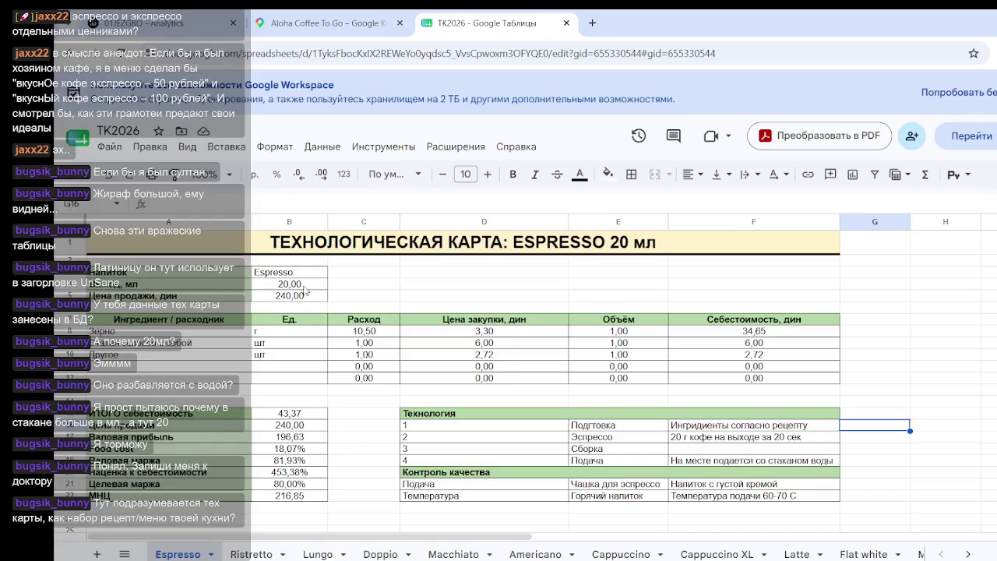
pyautogui.moveTo(238, 335); pyautogui.dragTo(880, 367)
pyautogui.click(988, 425)
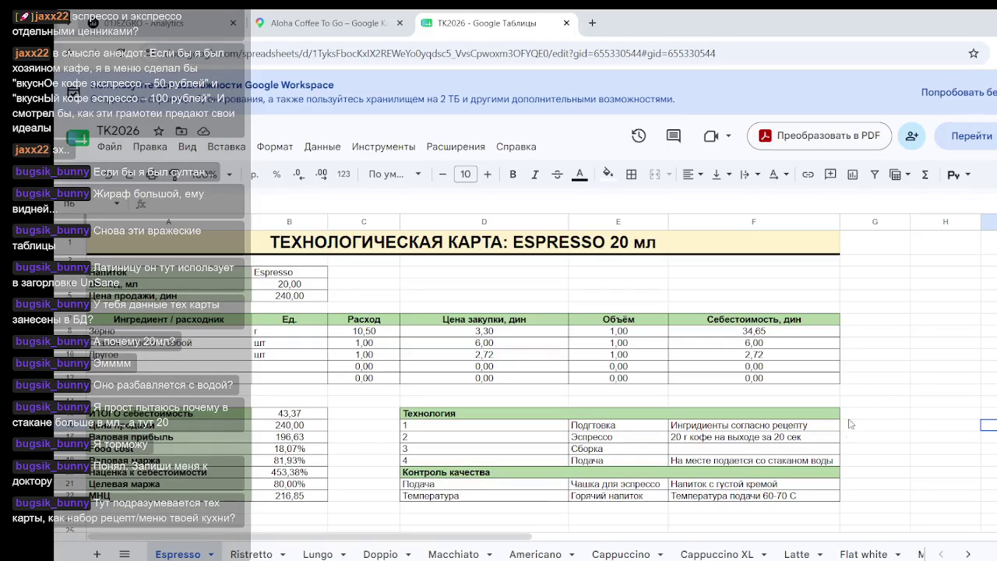
pyautogui.click(924, 367)
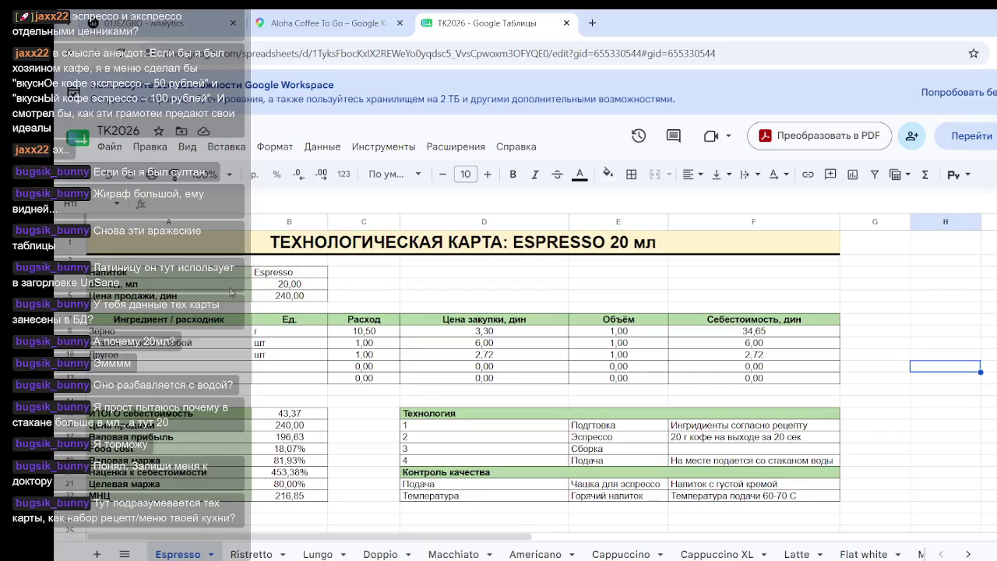
pyautogui.click(333, 347)
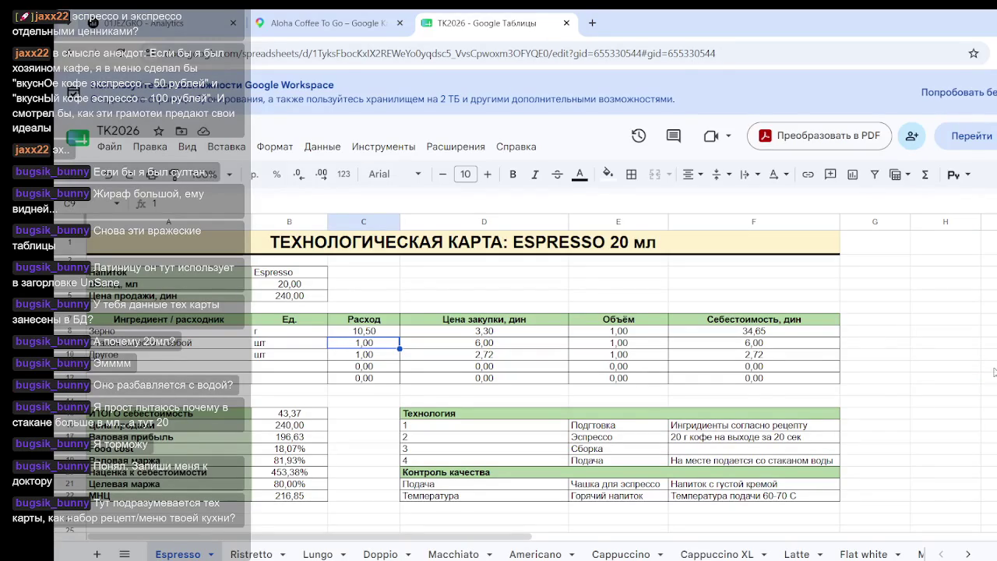
# - Highlight the Технология preparation steps and the Подача quality control rows
pyautogui.click(479, 414)
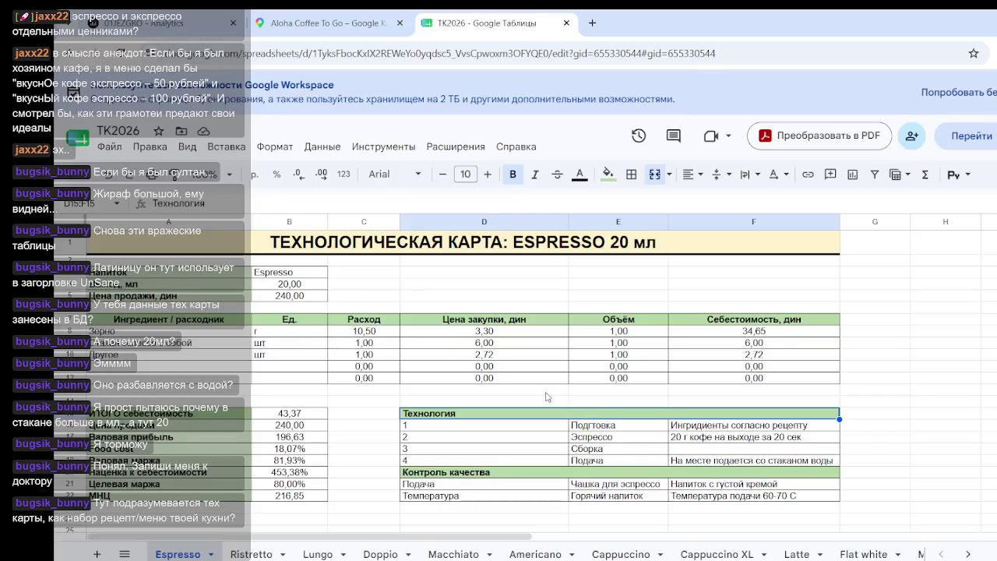
pyautogui.click(475, 426)
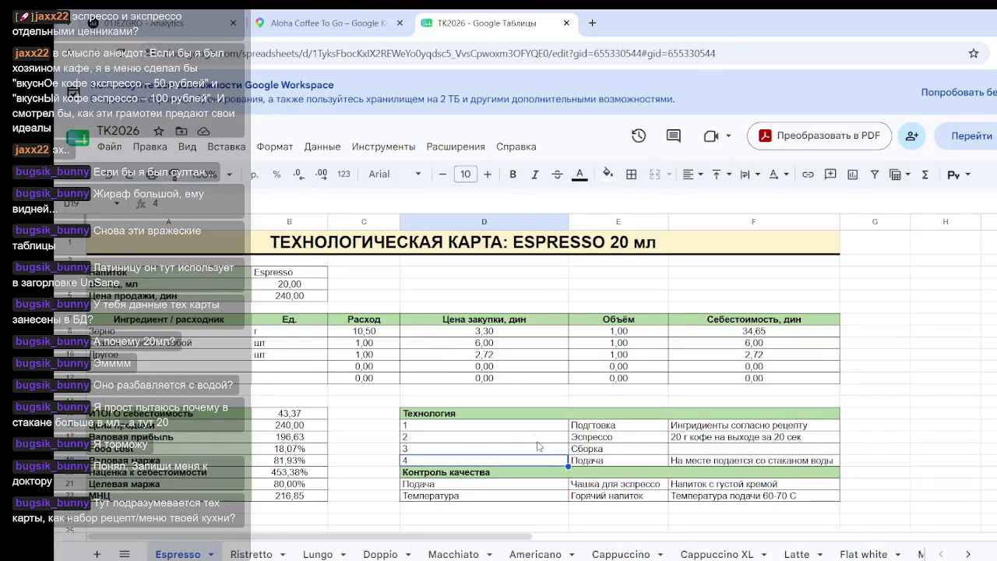
pyautogui.moveTo(474, 427); pyautogui.dragTo(773, 464)
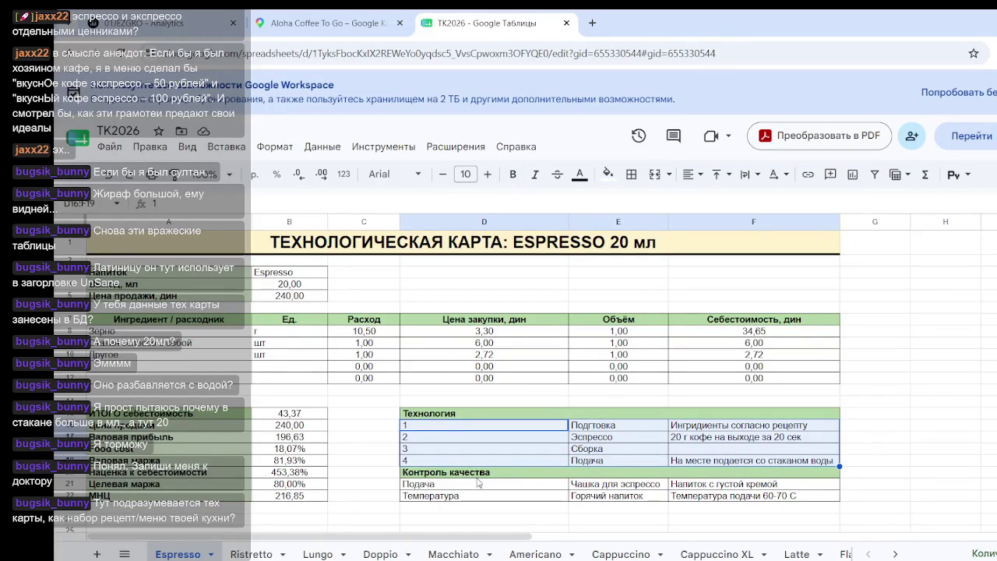
pyautogui.click(543, 506)
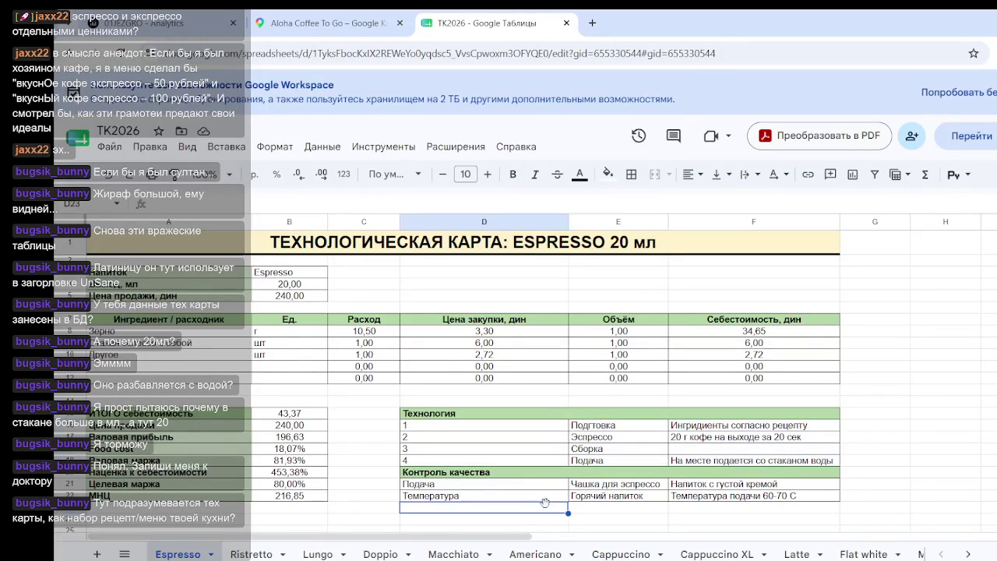
pyautogui.click(486, 488)
pyautogui.moveTo(486, 492); pyautogui.dragTo(751, 498)
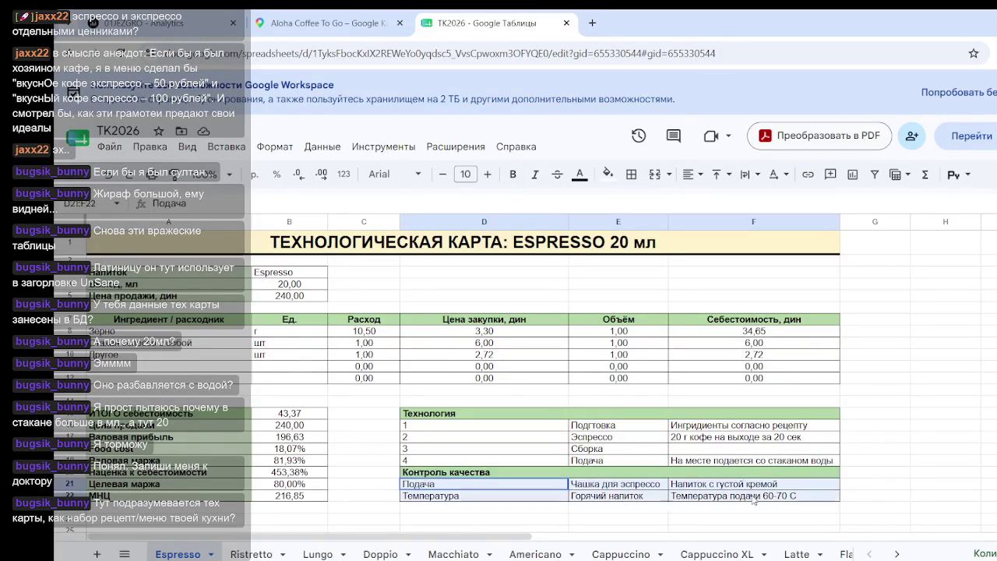
pyautogui.click(890, 459)
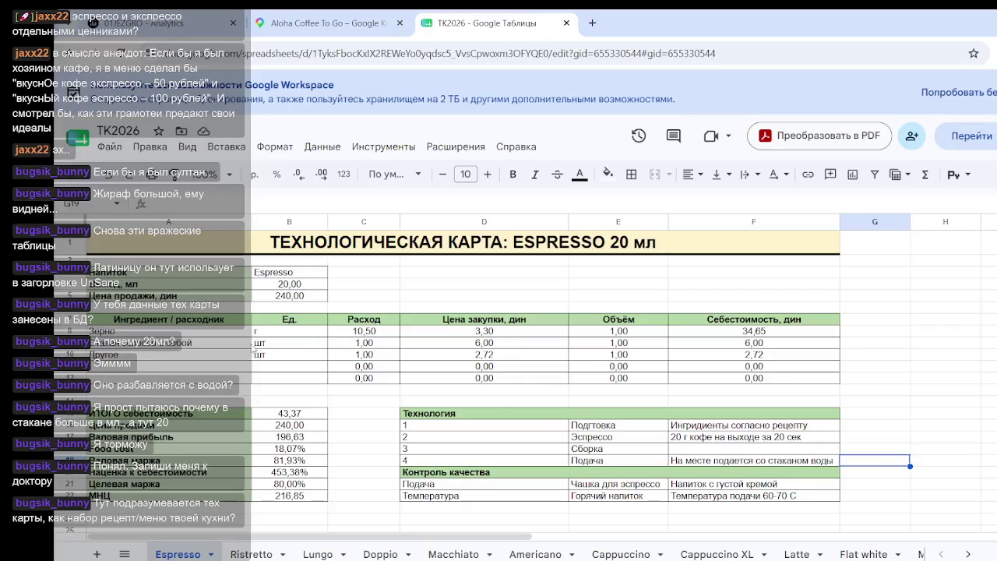
# - Review the ingredient usage values, purchase prices and cost column figures
pyautogui.moveTo(363, 334); pyautogui.dragTo(727, 359)
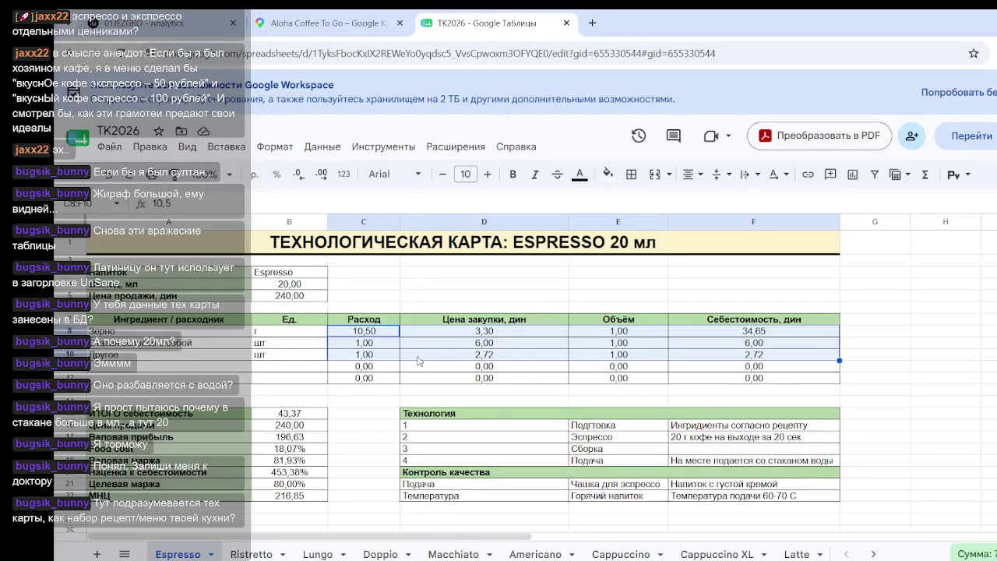
pyautogui.click(385, 345)
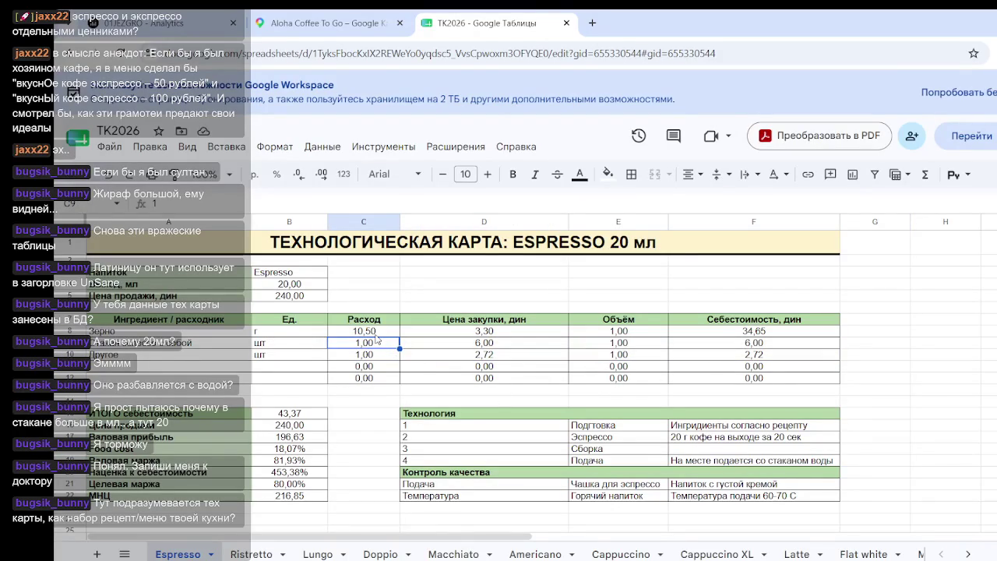
pyautogui.moveTo(372, 332); pyautogui.dragTo(546, 357)
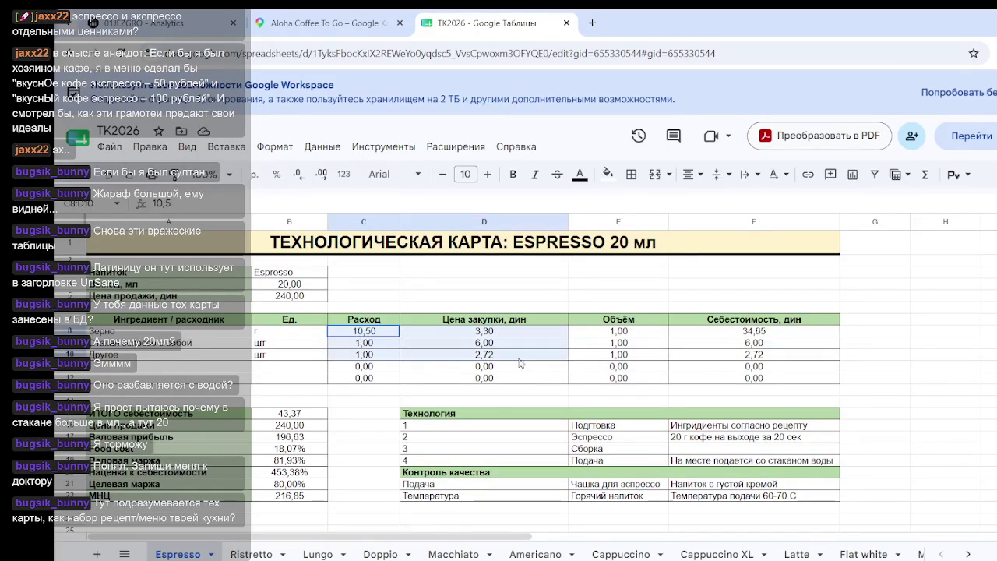
pyautogui.moveTo(710, 358)
pyautogui.mouseDown()
pyautogui.moveTo(731, 345)
pyautogui.moveTo(729, 355)
pyautogui.mouseUp()
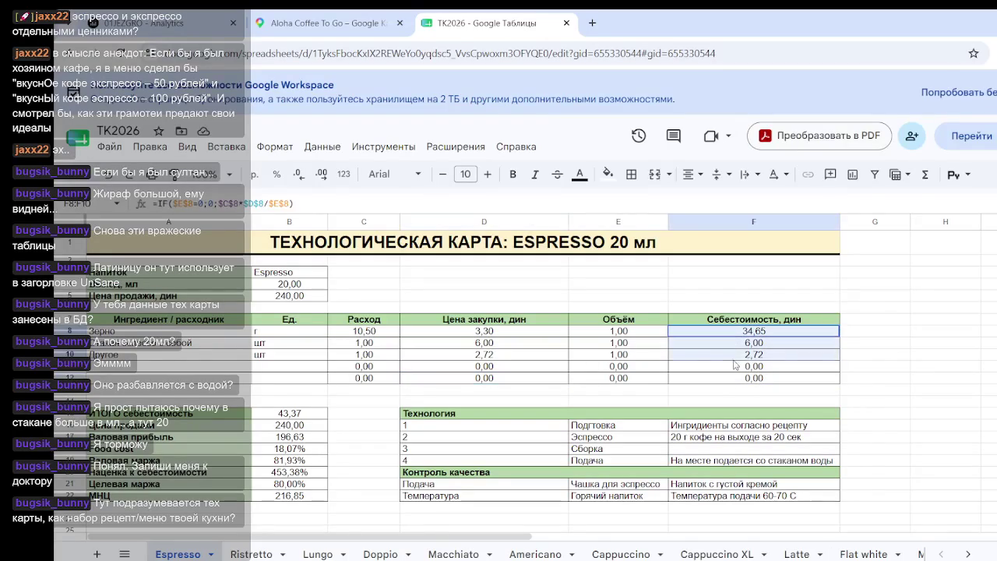
pyautogui.click(922, 337)
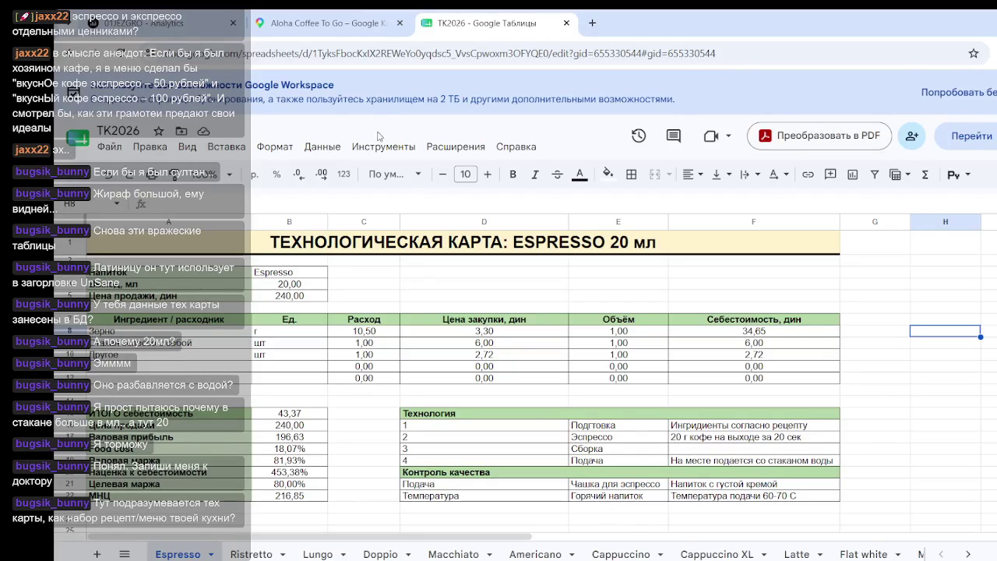
# - Compare the Aloha Coffee To Go menu prices, espresso at 150, against the B15 total cost
pyautogui.click(330, 24)
pyautogui.scroll(-5, 679, 291)
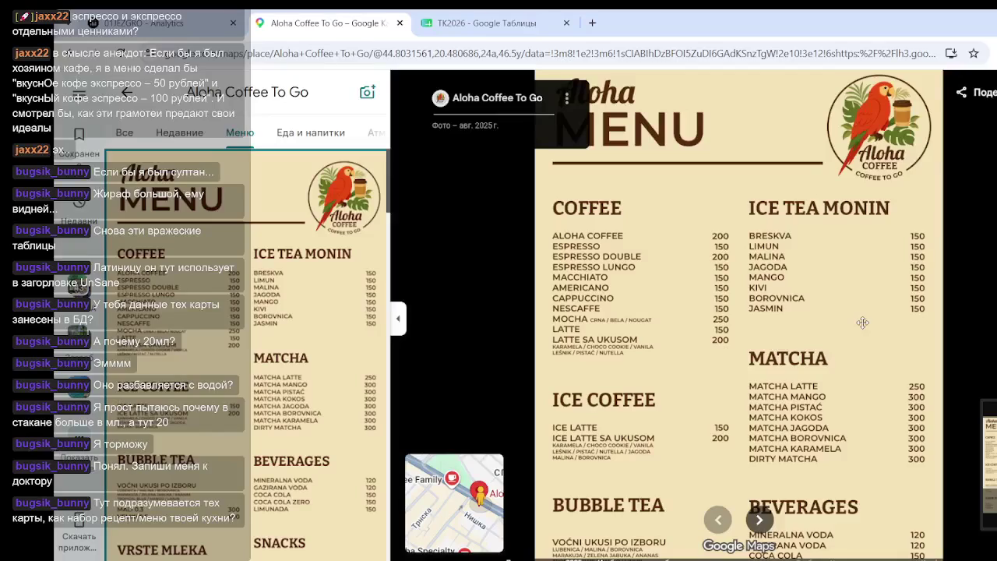
pyautogui.scroll(5, 645, 307)
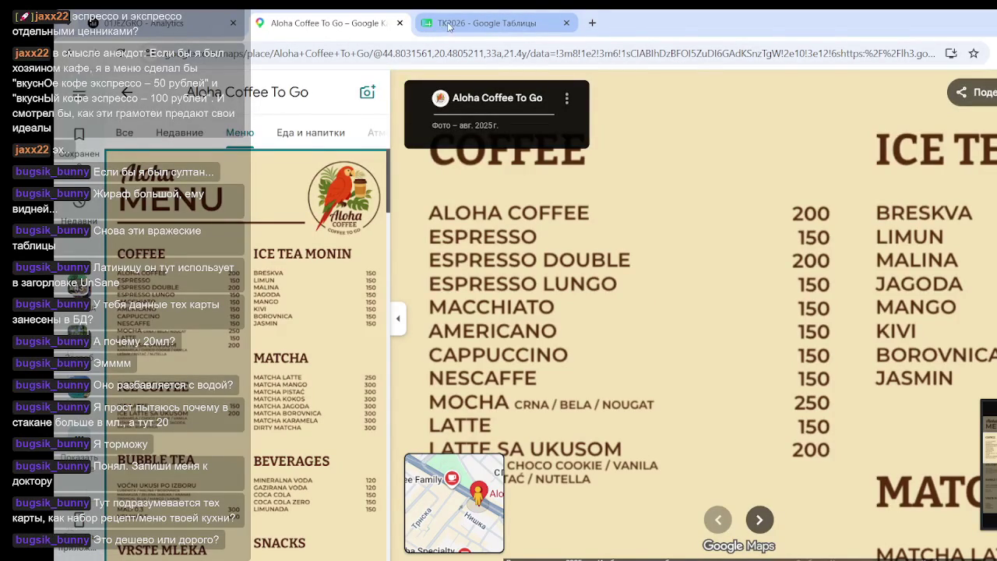
pyautogui.click(444, 23)
pyautogui.click(311, 414)
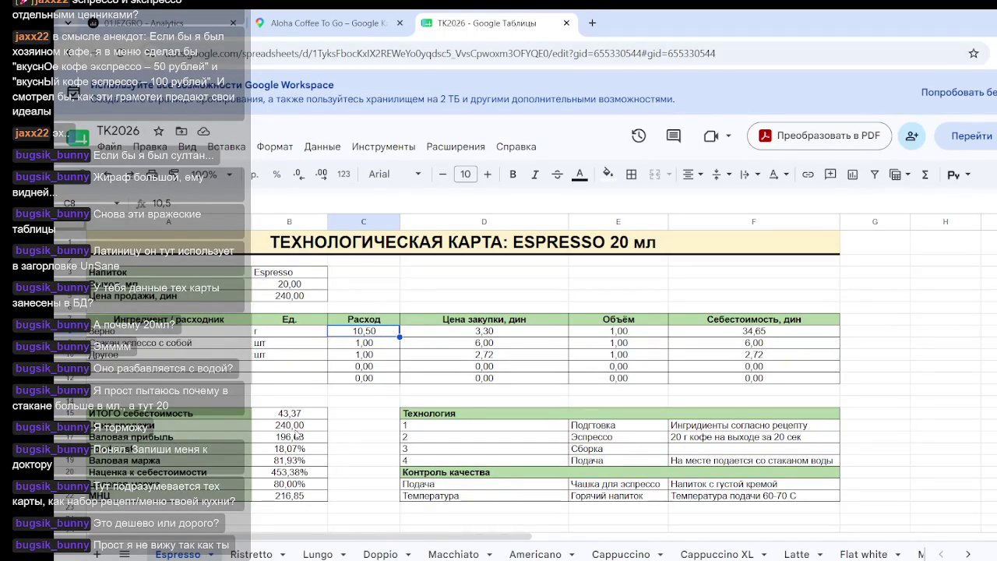
pyautogui.press('Right')
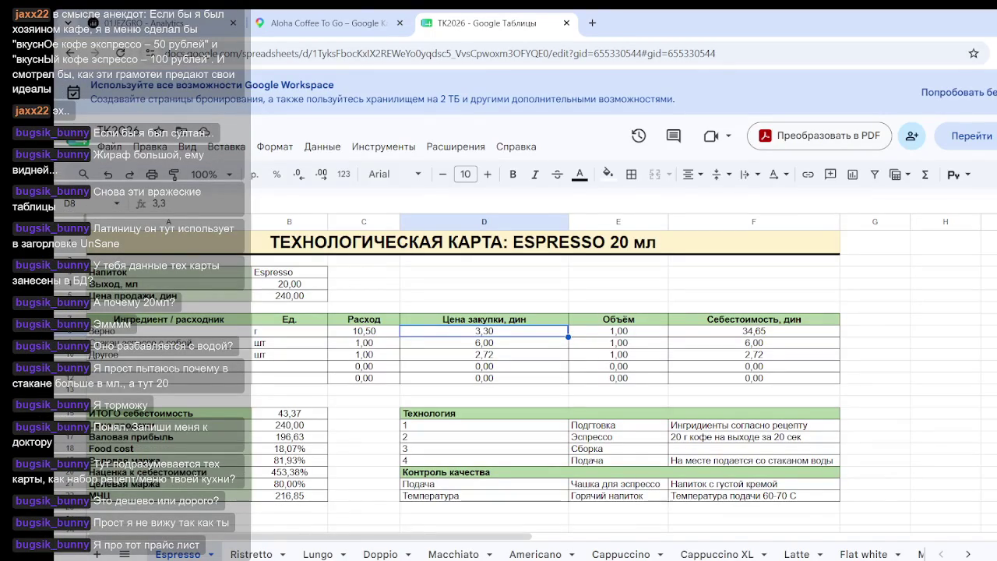
pyautogui.click(360, 28)
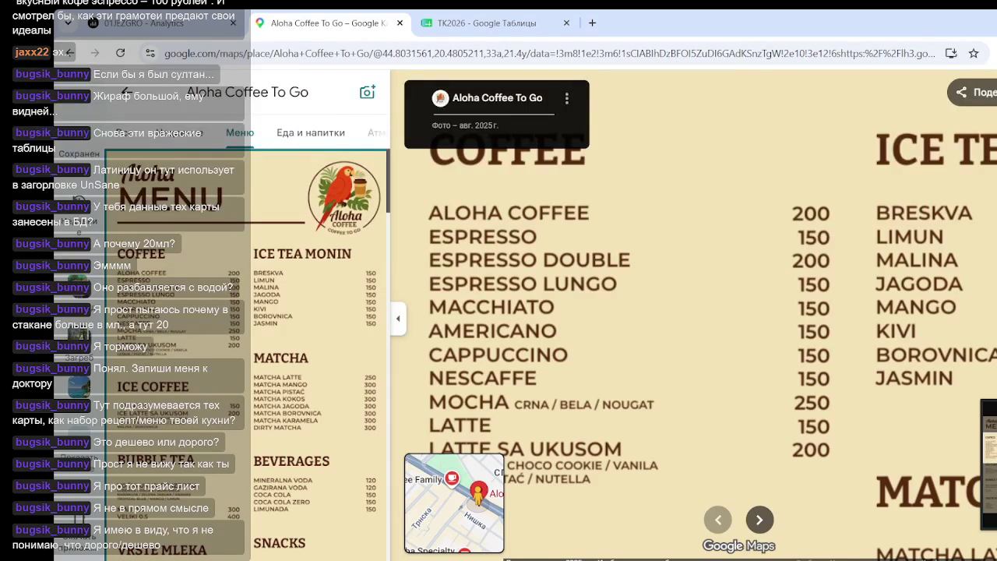
# - Check the coffee beans volume, the B15 total cost and the B20 markup formula
pyautogui.click(487, 23)
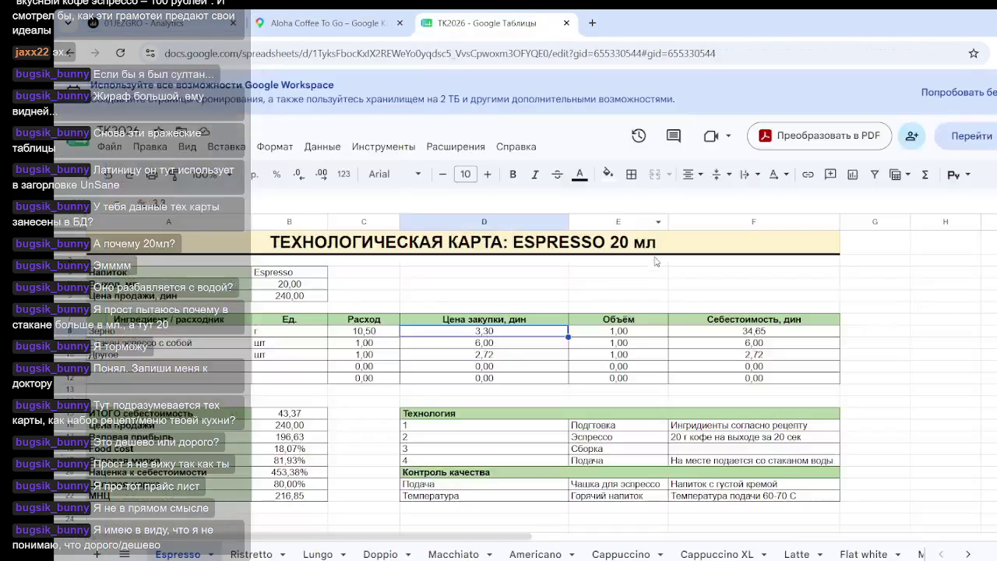
pyautogui.click(596, 334)
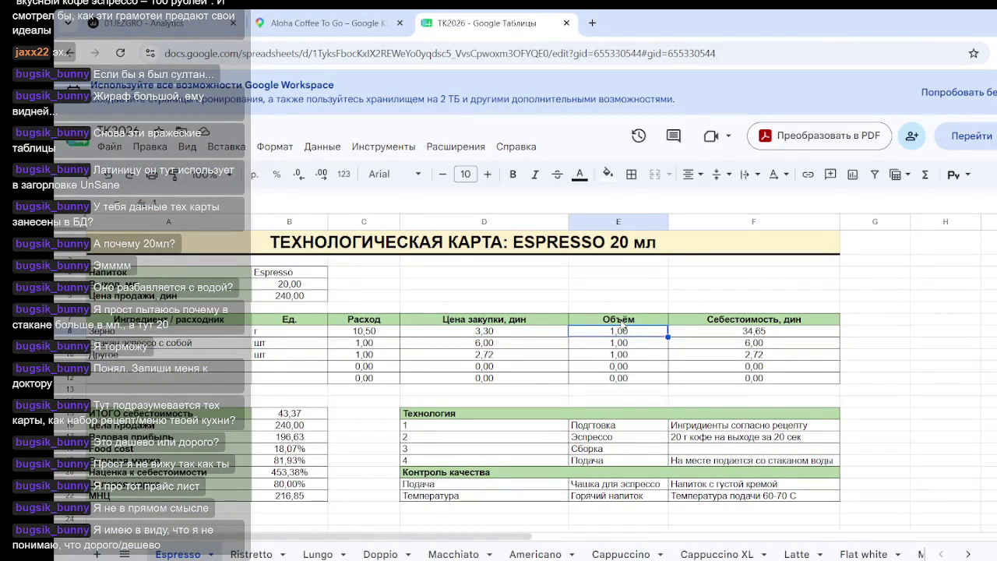
pyautogui.click(281, 414)
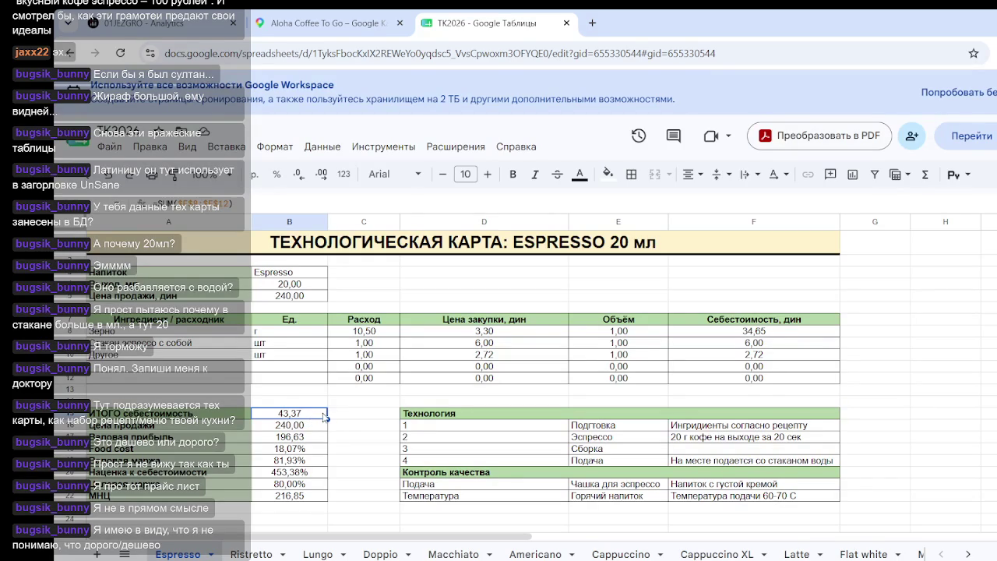
pyautogui.click(364, 466)
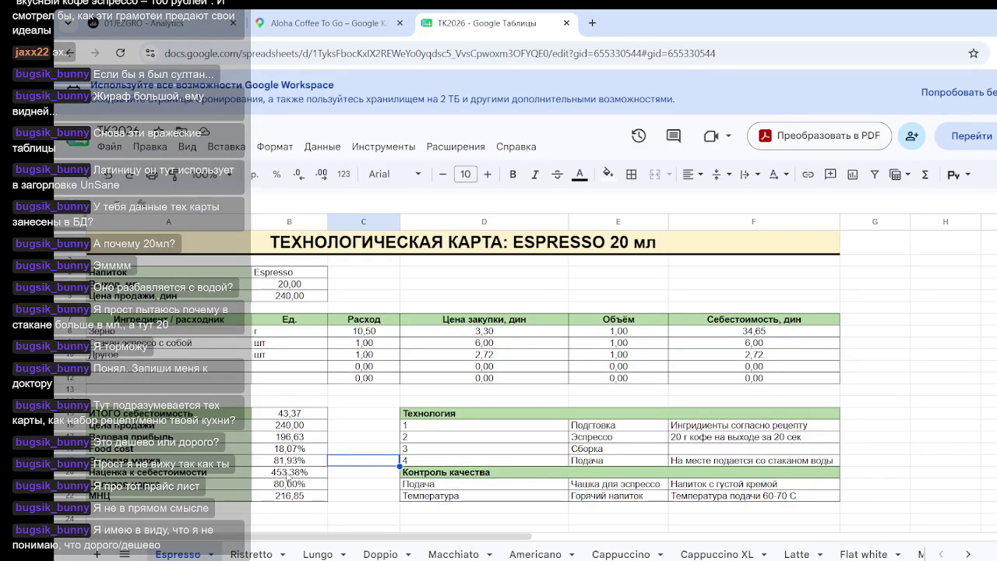
pyautogui.click(285, 474)
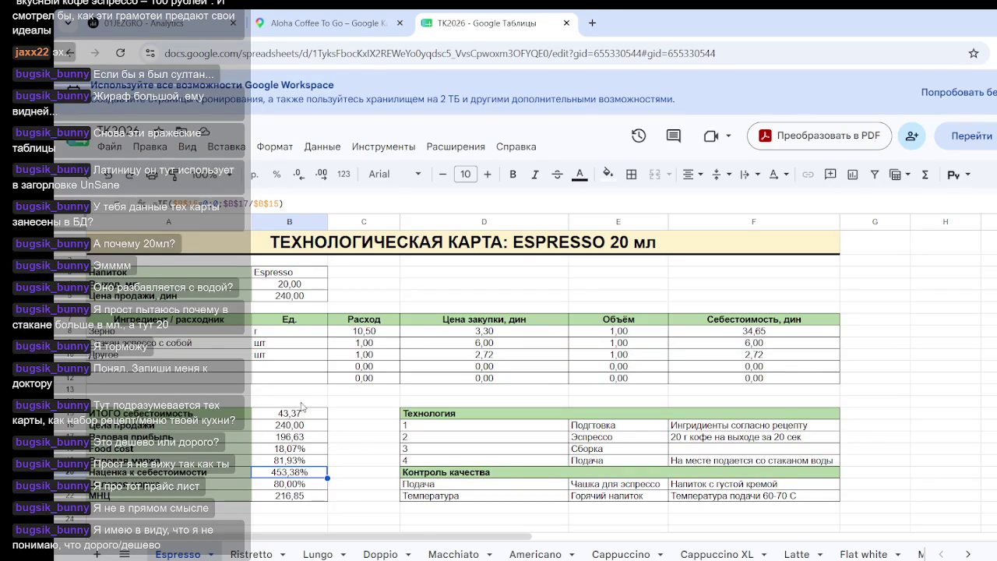
pyautogui.click(273, 414)
pyautogui.click(359, 460)
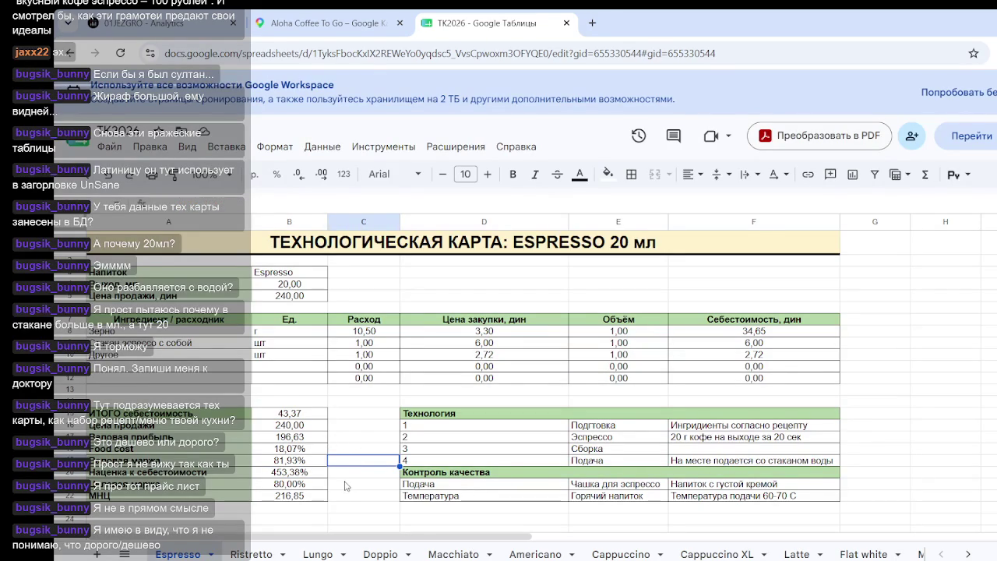
# - Review the 80,00% target margin value and the МНЦ label in A22
pyautogui.scroll(-2, 350, 480)
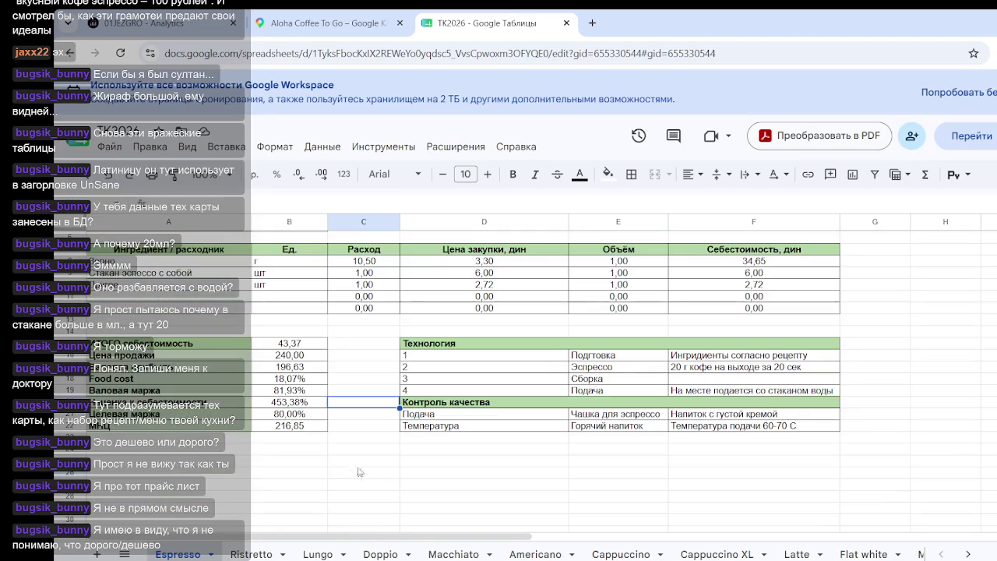
pyautogui.click(288, 415)
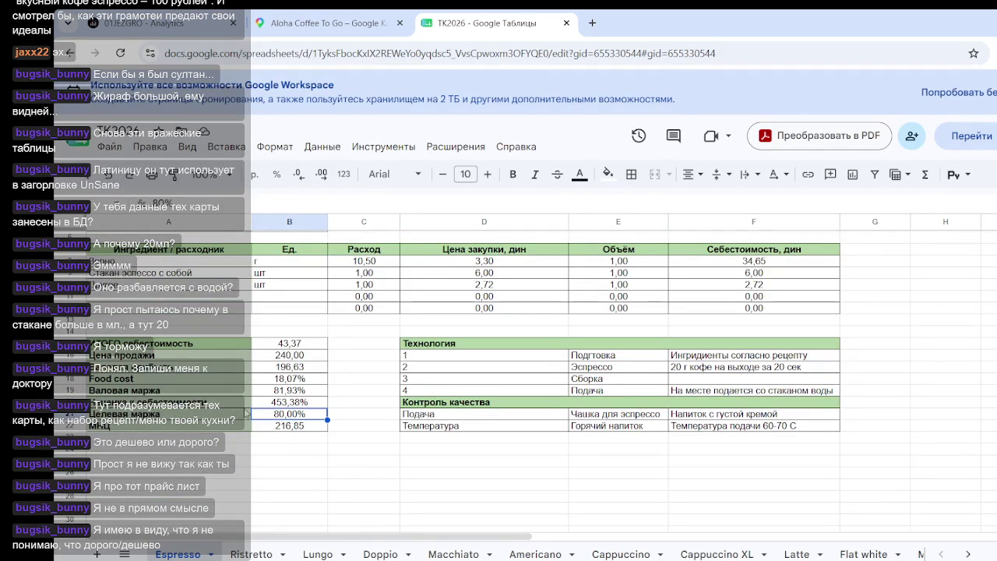
pyautogui.click(226, 429)
pyautogui.click(286, 416)
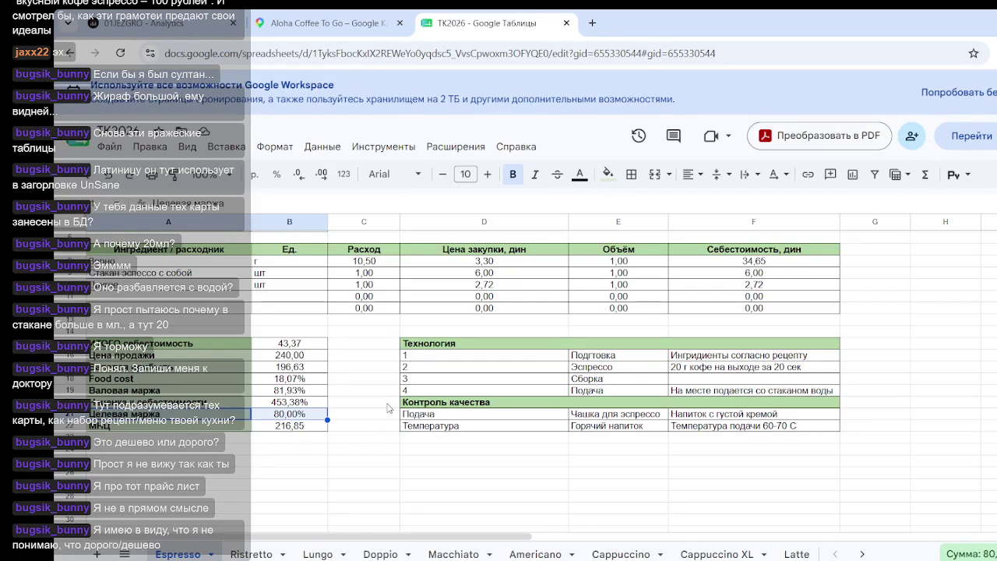
pyautogui.click(350, 450)
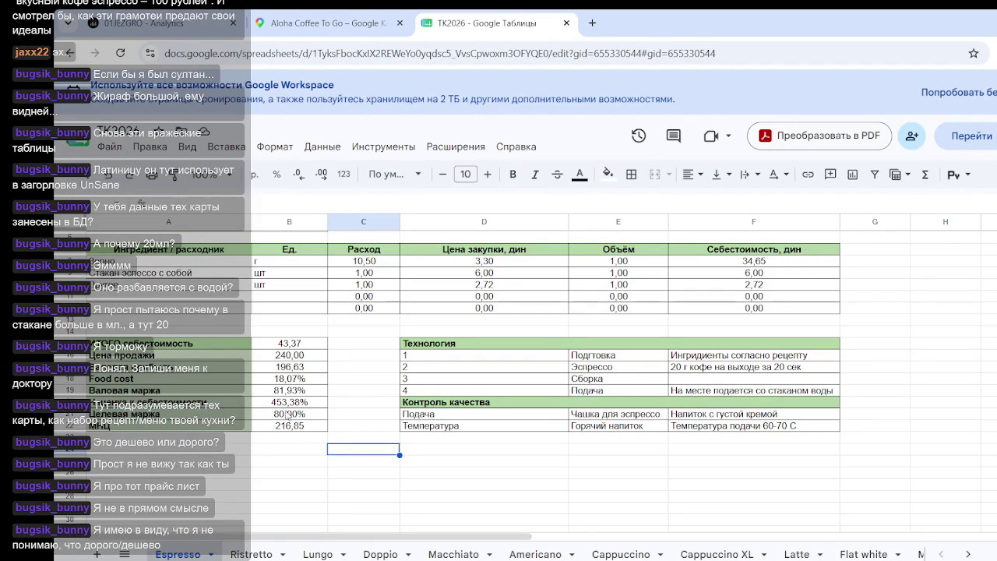
pyautogui.click(298, 344)
pyautogui.click(286, 416)
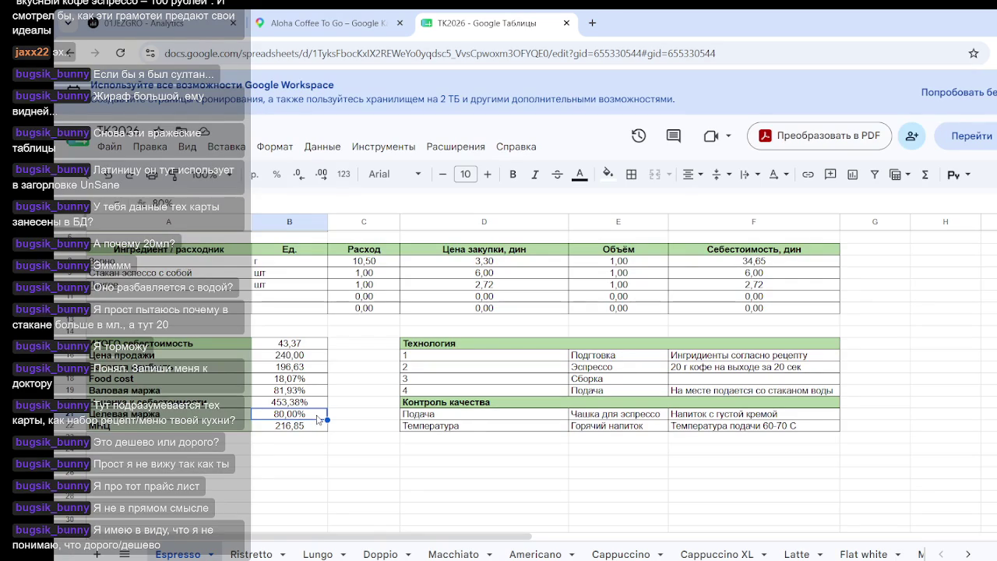
pyautogui.scroll(-3, 304, 434)
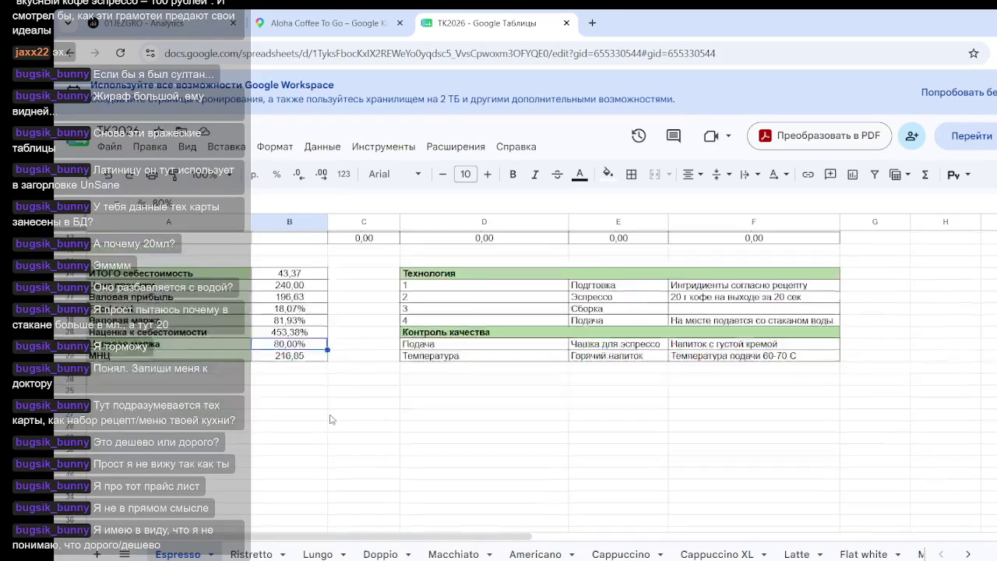
pyautogui.scroll(-2, 319, 413)
pyautogui.click(293, 392)
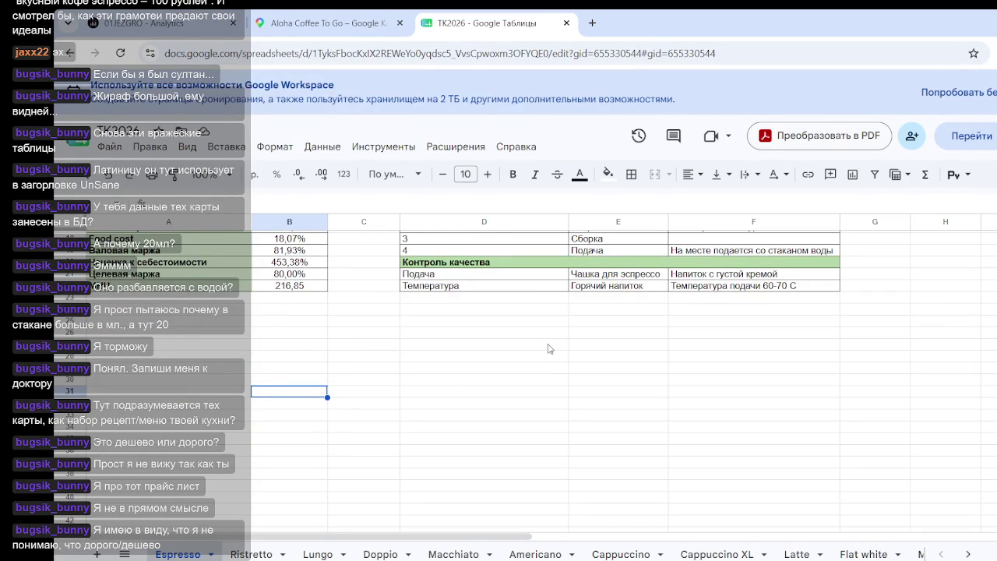
pyautogui.write('20000')
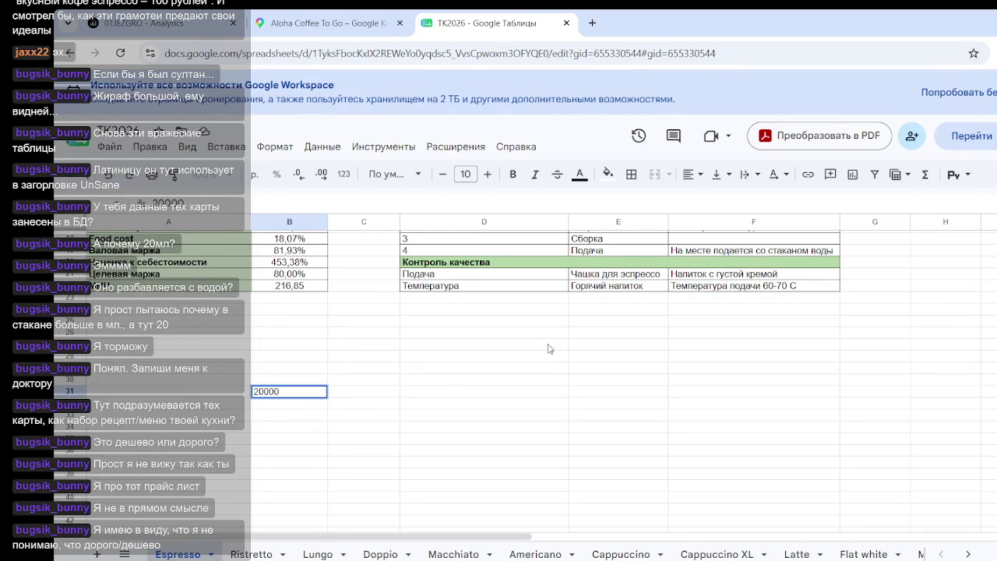
pyautogui.click(548, 348)
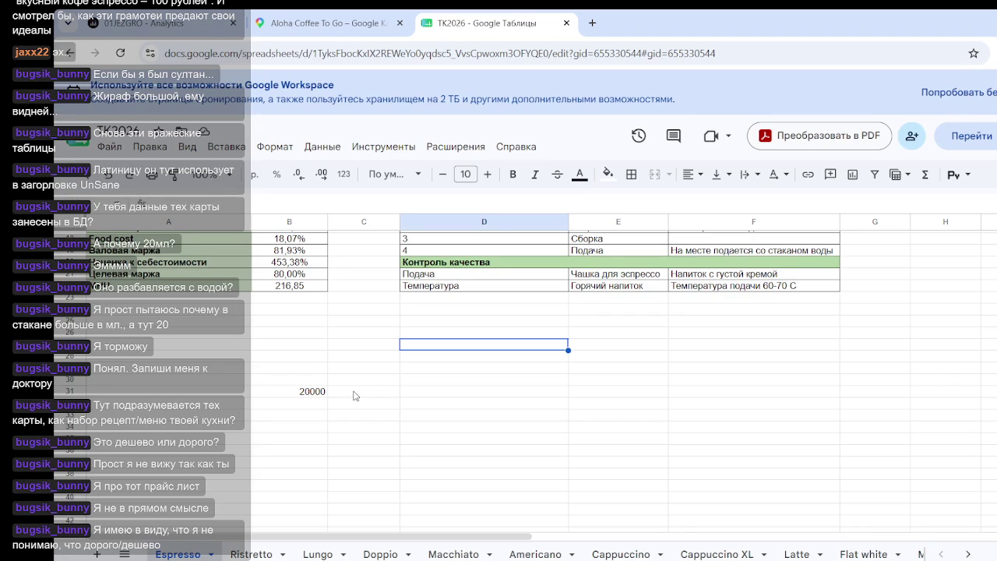
pyautogui.click(310, 395)
pyautogui.press('Delete')
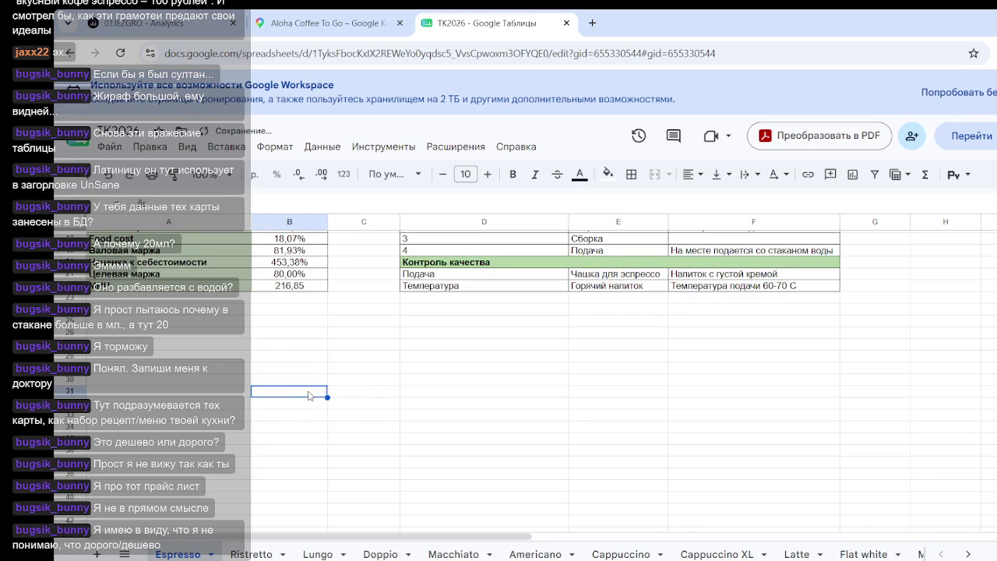
pyautogui.click(215, 360)
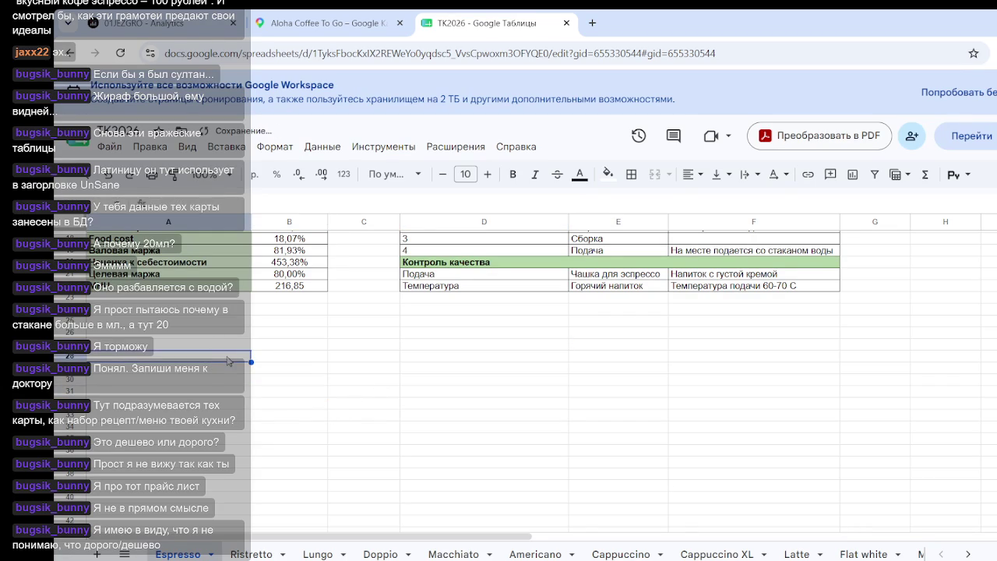
# - Enter 64900 (as =550*118) in A28 with the label аренда beside it
pyautogui.doubleClick(228, 359)
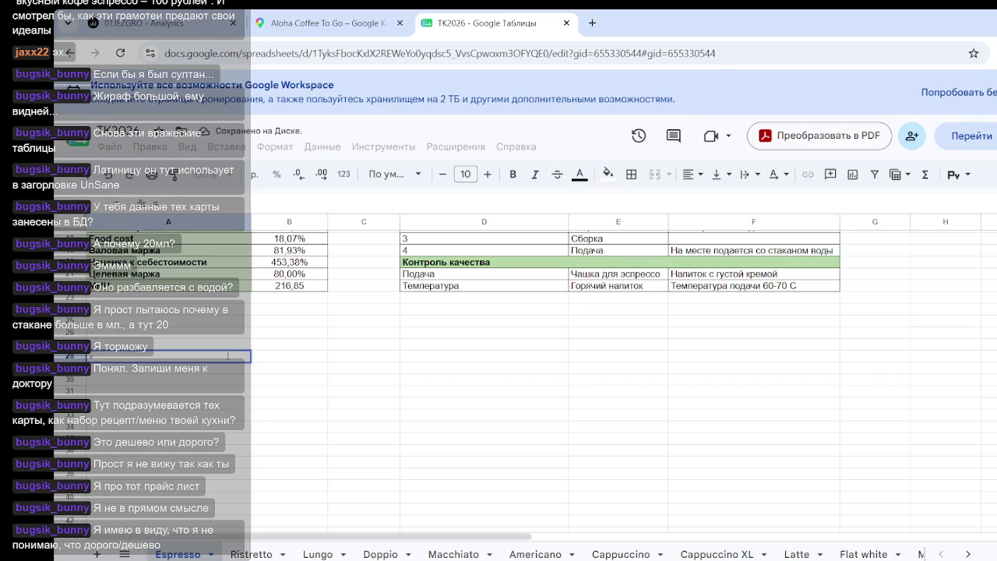
pyautogui.write('550')
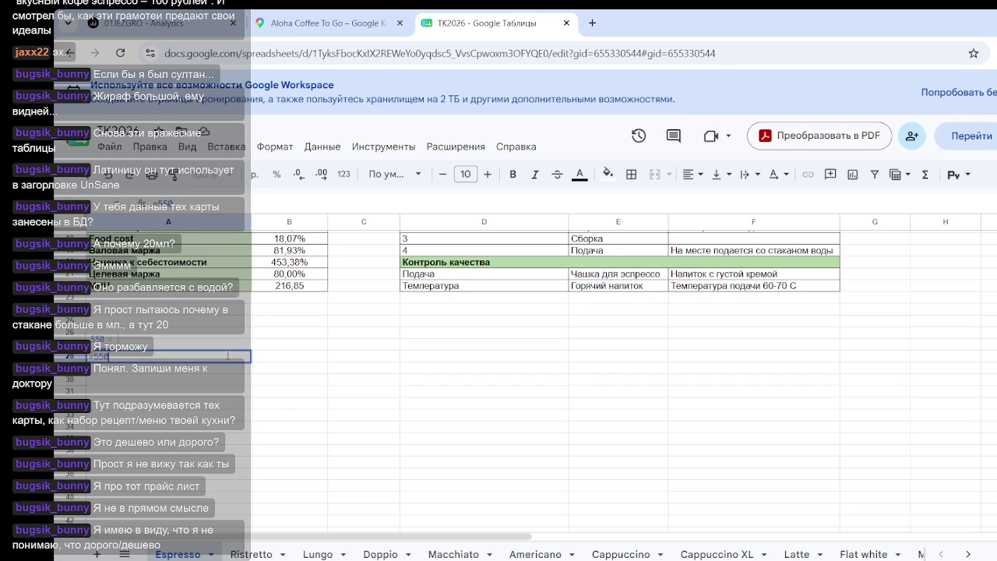
pyautogui.write('*118')
pyautogui.click(277, 362)
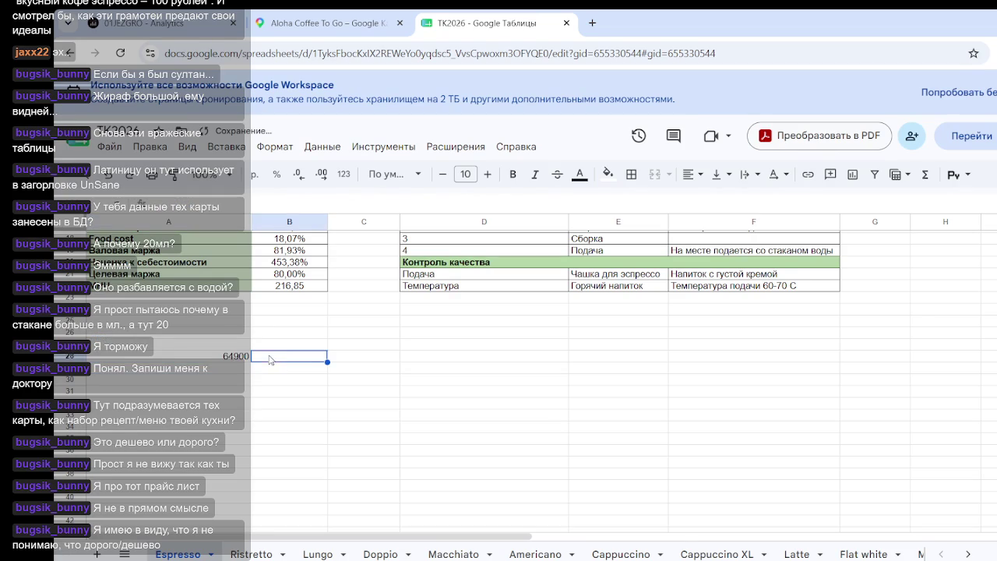
pyautogui.write('fht')
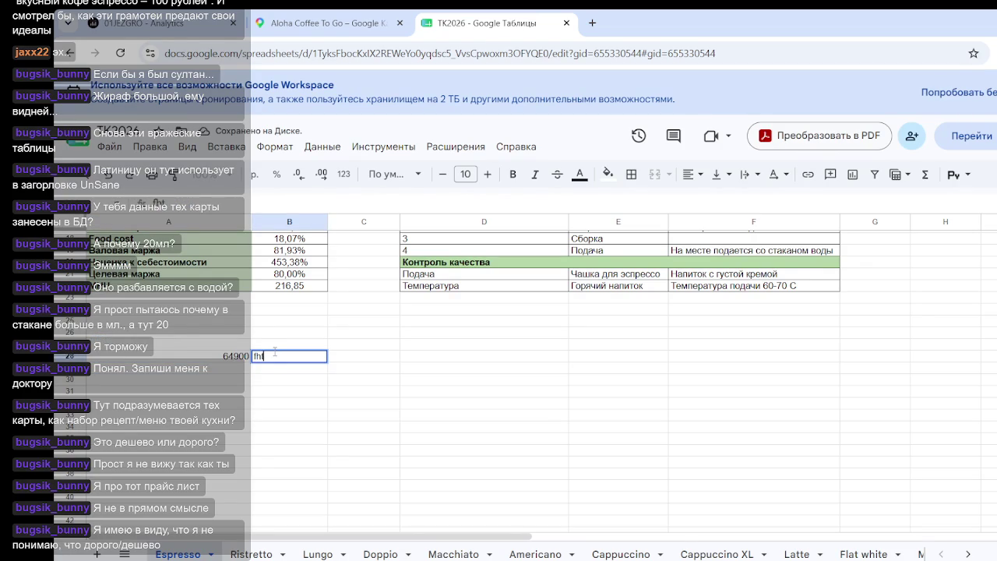
pyautogui.press('BackSpace')
pyautogui.press('BackSpace')
pyautogui.press('BackSpace')
pyautogui.write('ape')
pyautogui.write('да')
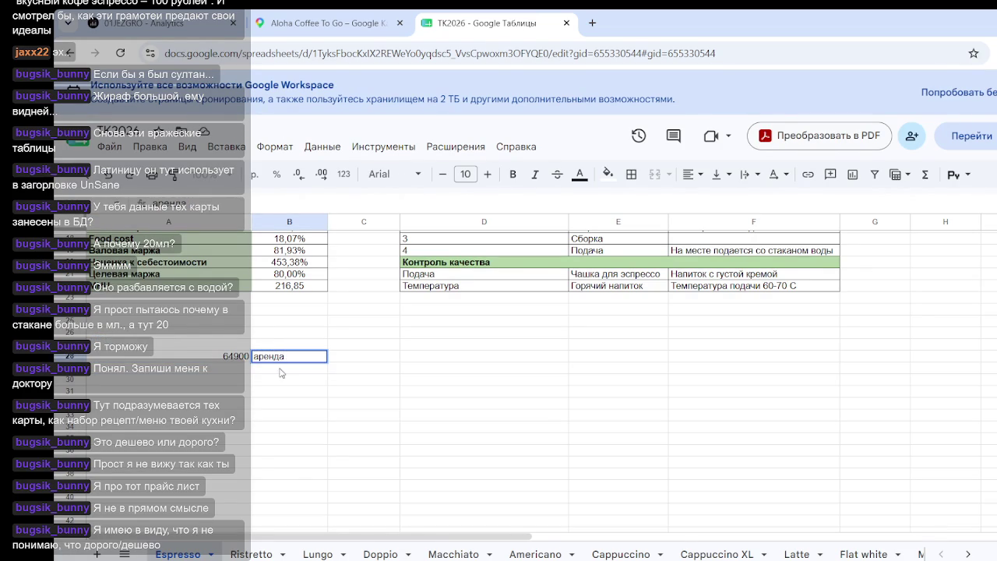
pyautogui.press('Return')
# - Add 23600 in the next row labelled комуналка
pyautogui.click(238, 376)
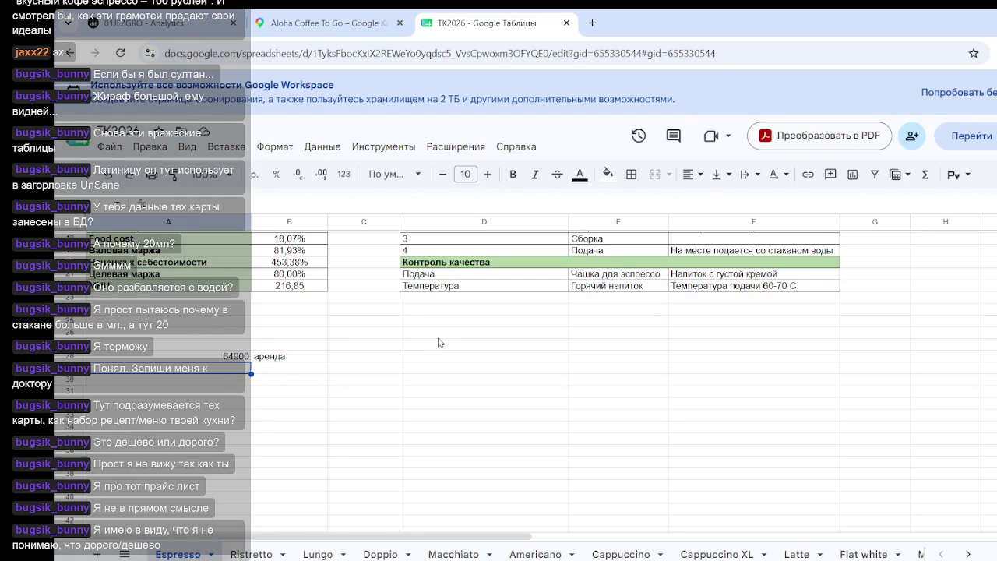
pyautogui.press('Return')
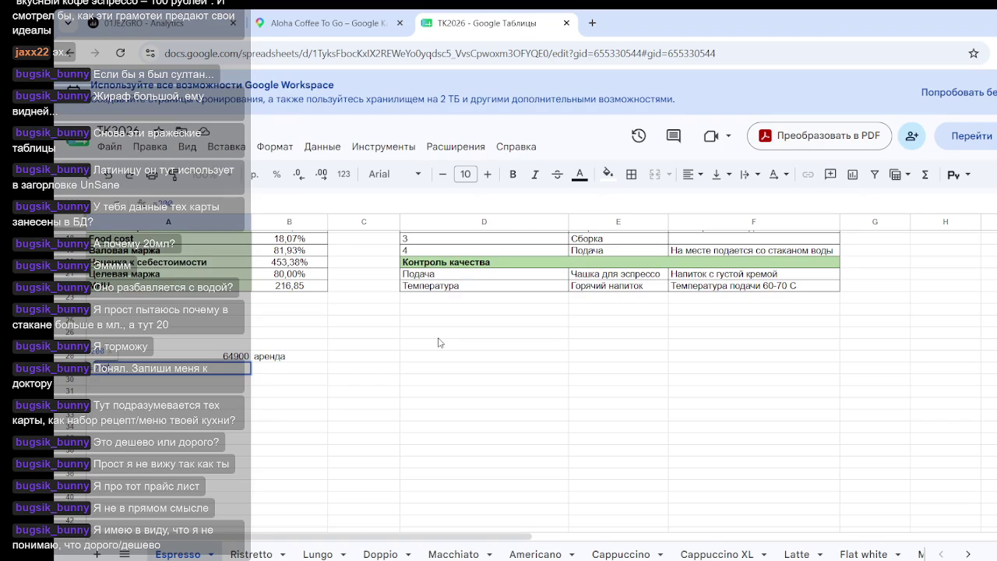
pyautogui.write('23600')
pyautogui.press('Return')
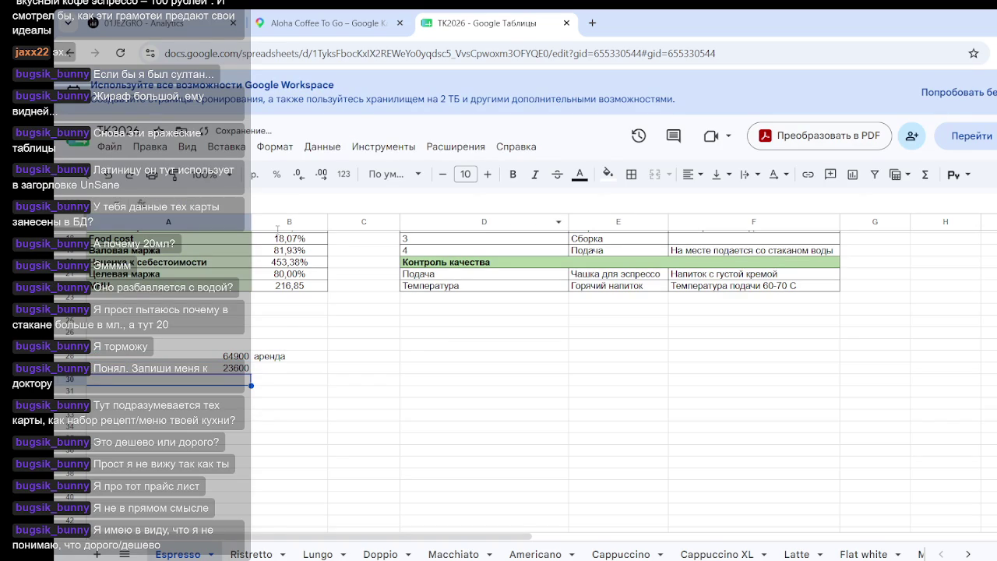
pyautogui.click(290, 368)
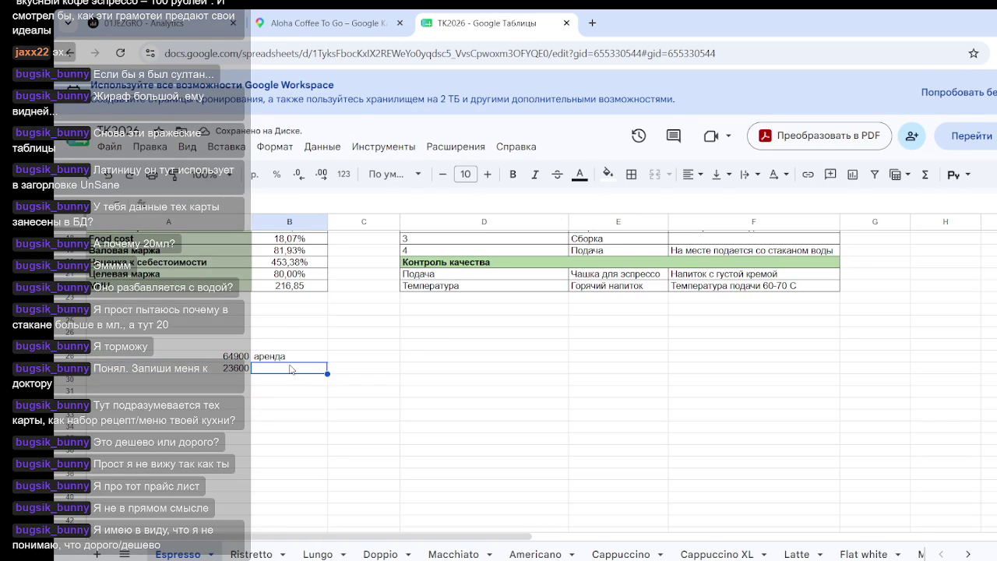
pyautogui.write('комк')
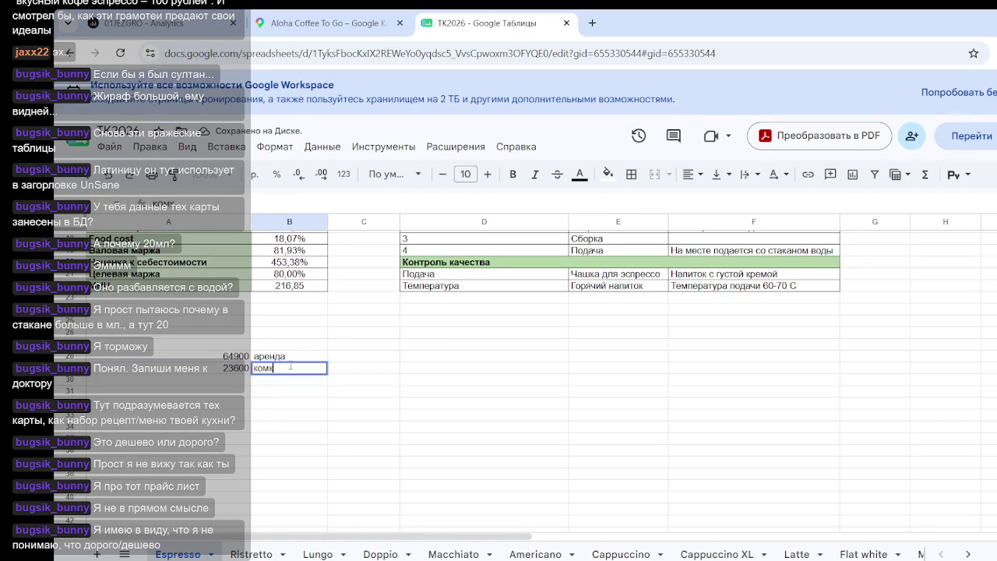
pyautogui.press('BackSpace')
pyautogui.write('уналка')
pyautogui.click(333, 460)
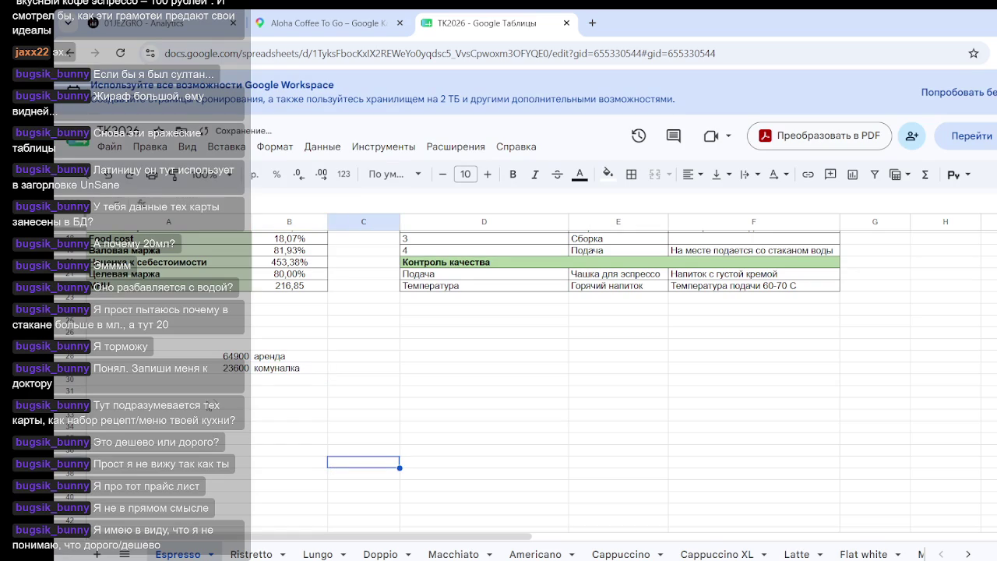
# - Add the third overhead row: фот with the amount 200000
pyautogui.click(226, 383)
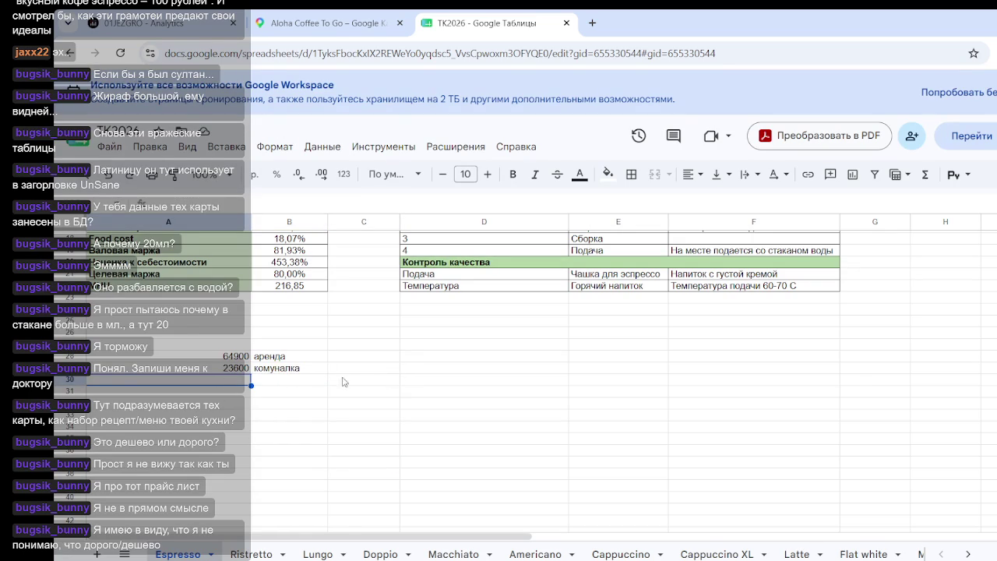
pyautogui.click(300, 381)
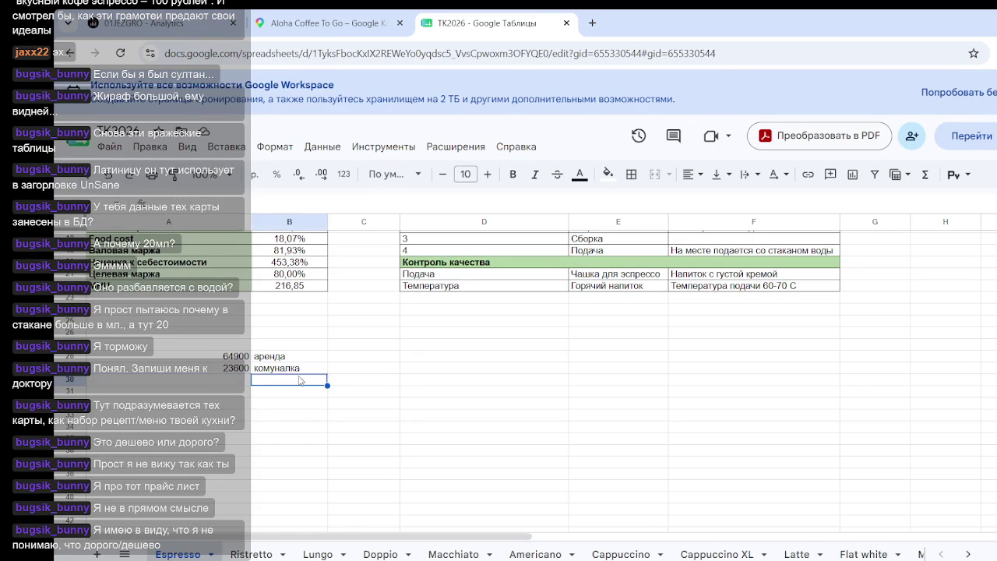
pyautogui.write('фот')
pyautogui.click(222, 382)
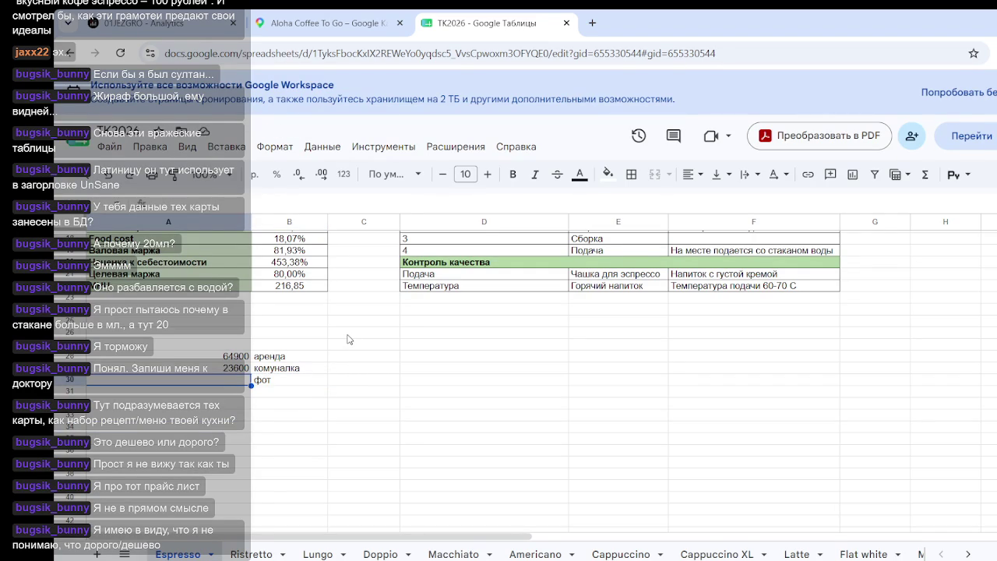
pyautogui.write('250')
pyautogui.press('BackSpace')
pyautogui.press('BackSpace')
pyautogui.press('BackSpace')
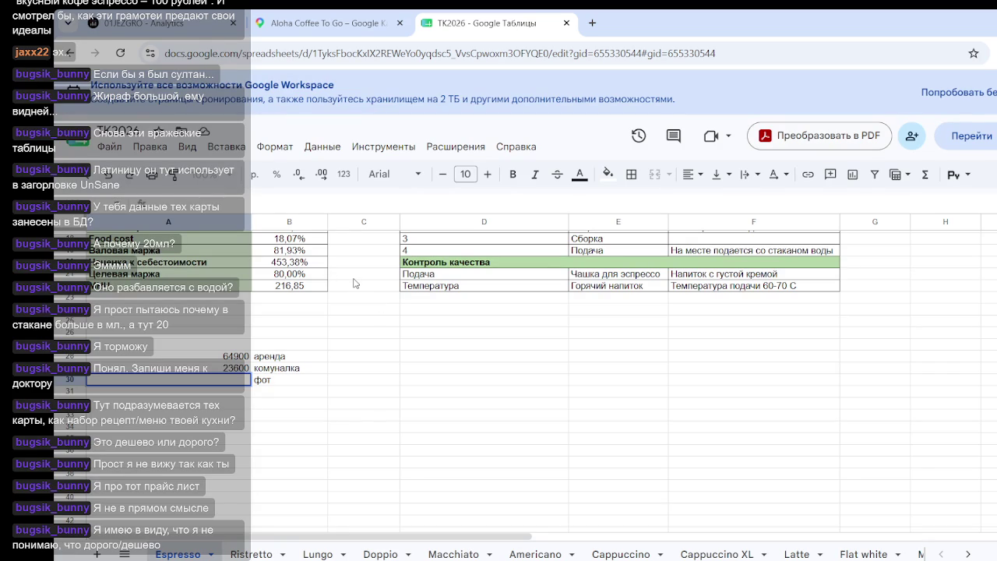
pyautogui.write('200000')
pyautogui.click(469, 464)
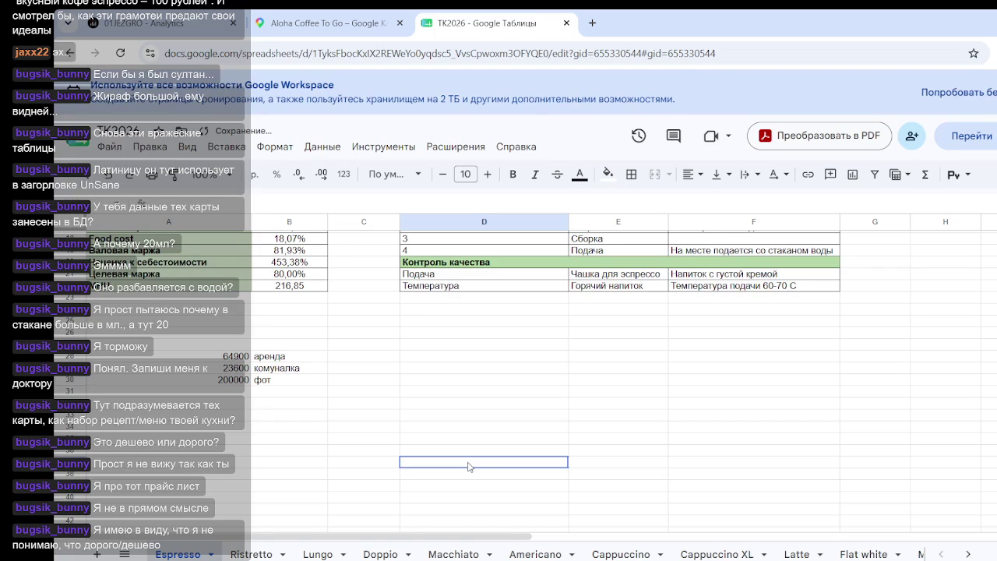
pyautogui.click(234, 382)
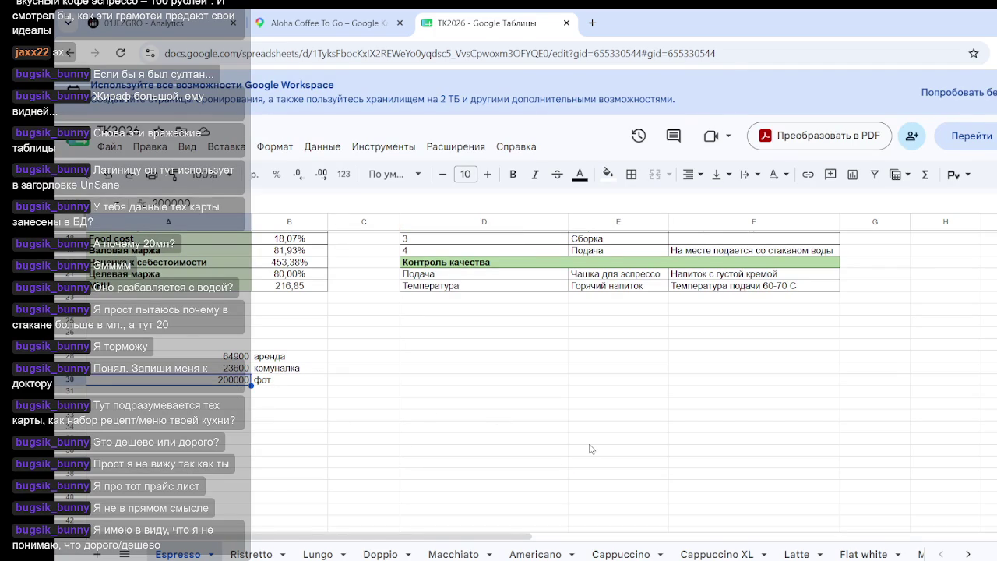
# - Check the overhead list and select the empty cell below the amounts
pyautogui.click(498, 440)
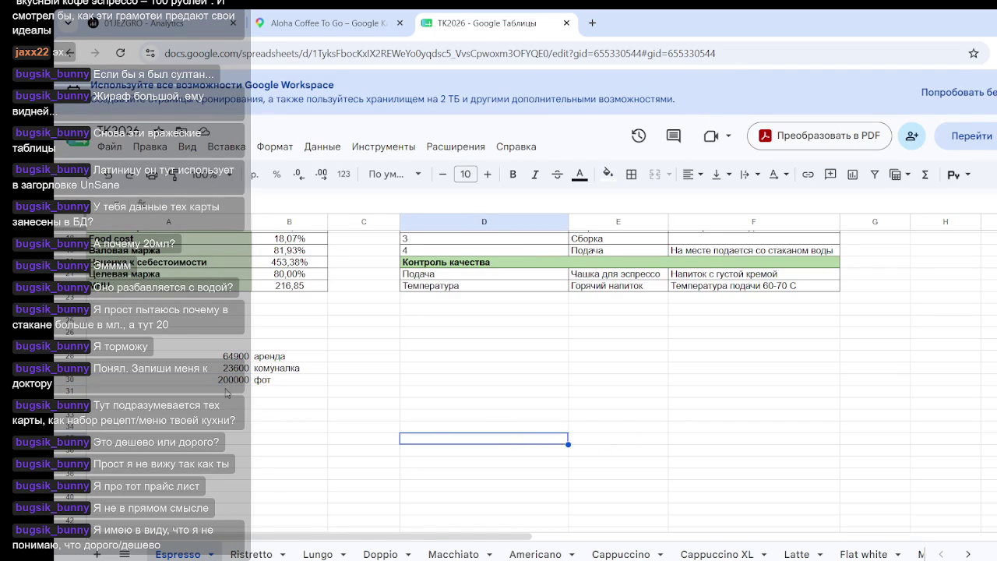
pyautogui.click(238, 392)
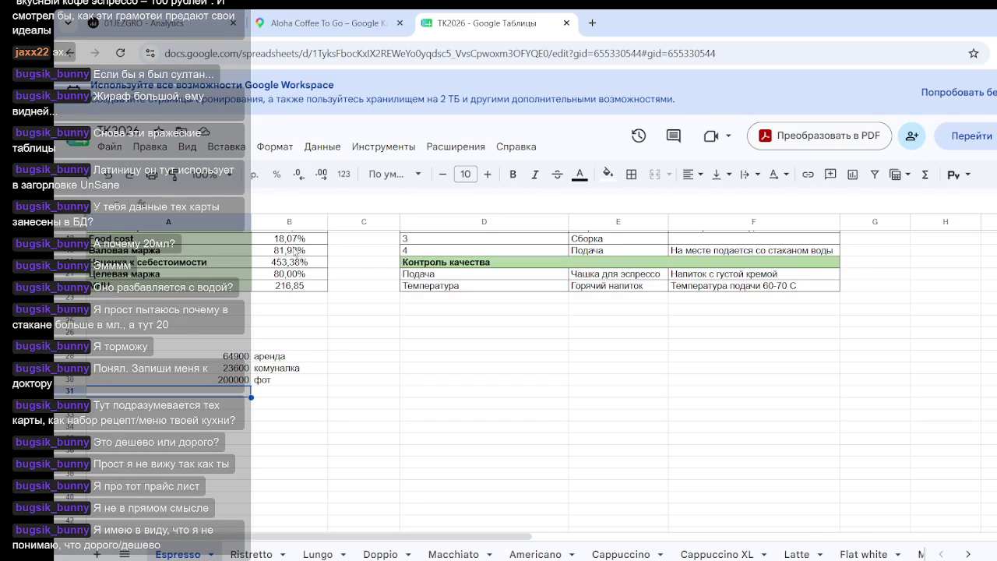
pyautogui.click(347, 374)
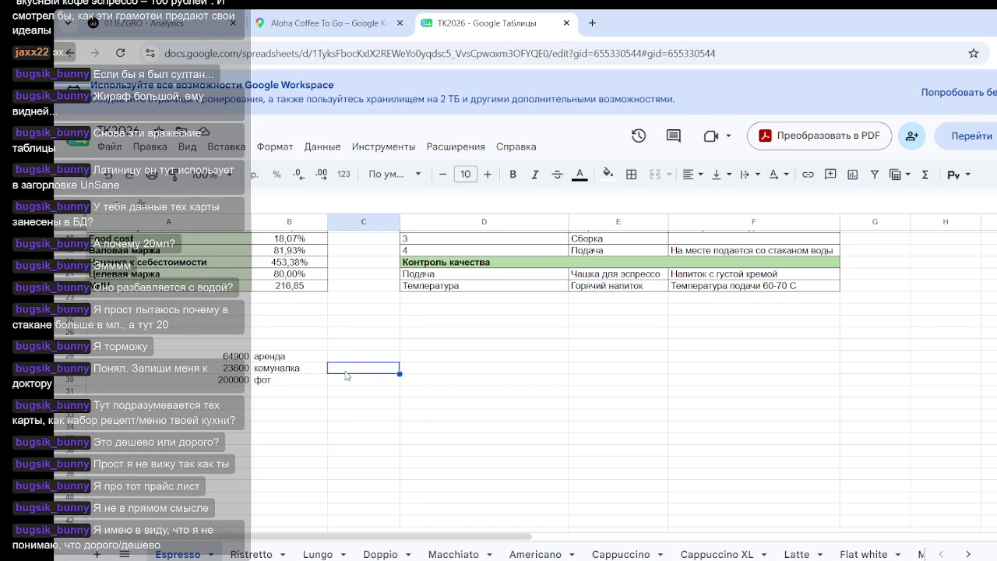
pyautogui.scroll(4, 296, 304)
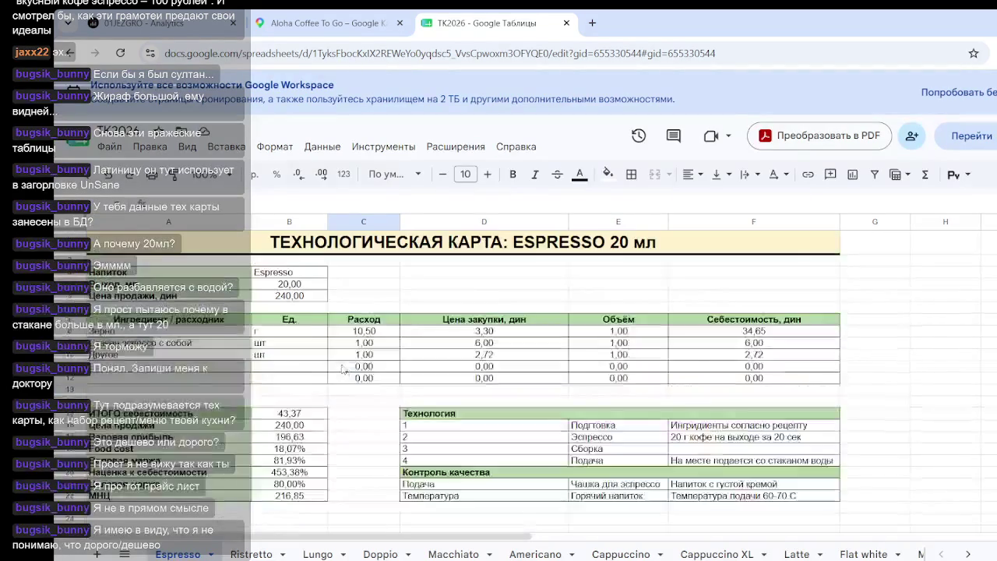
pyautogui.scroll(-2, 581, 358)
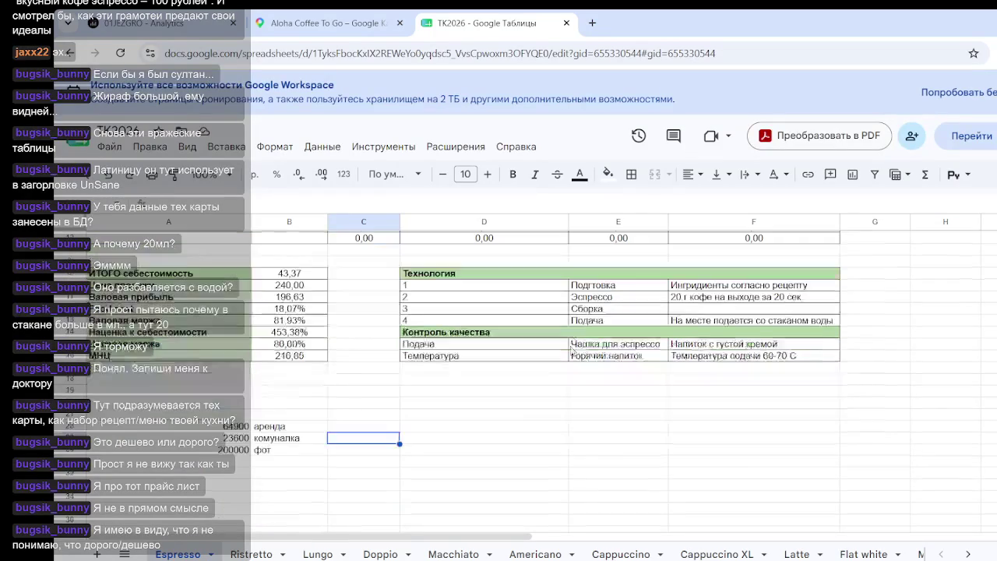
pyautogui.click(512, 416)
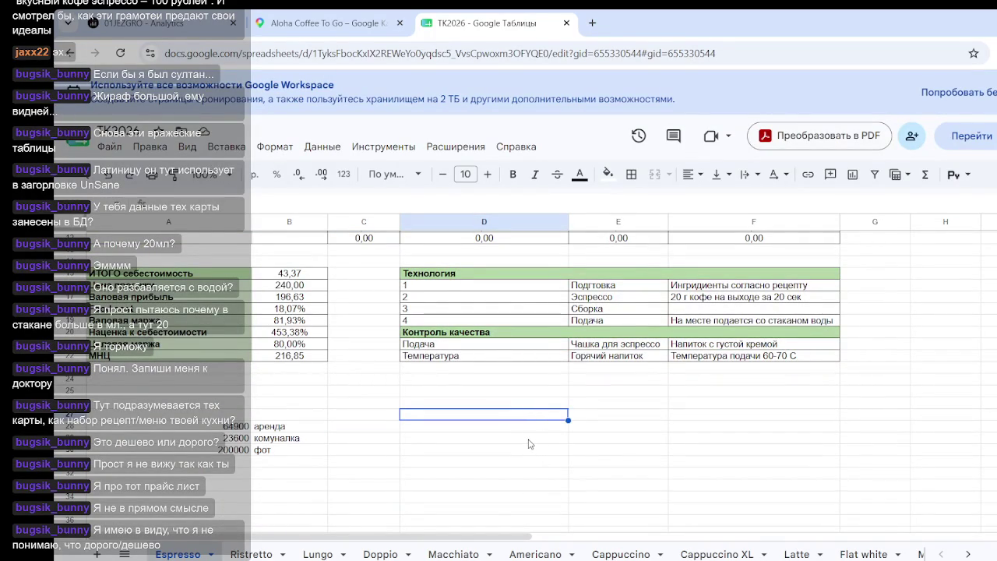
pyautogui.click(234, 465)
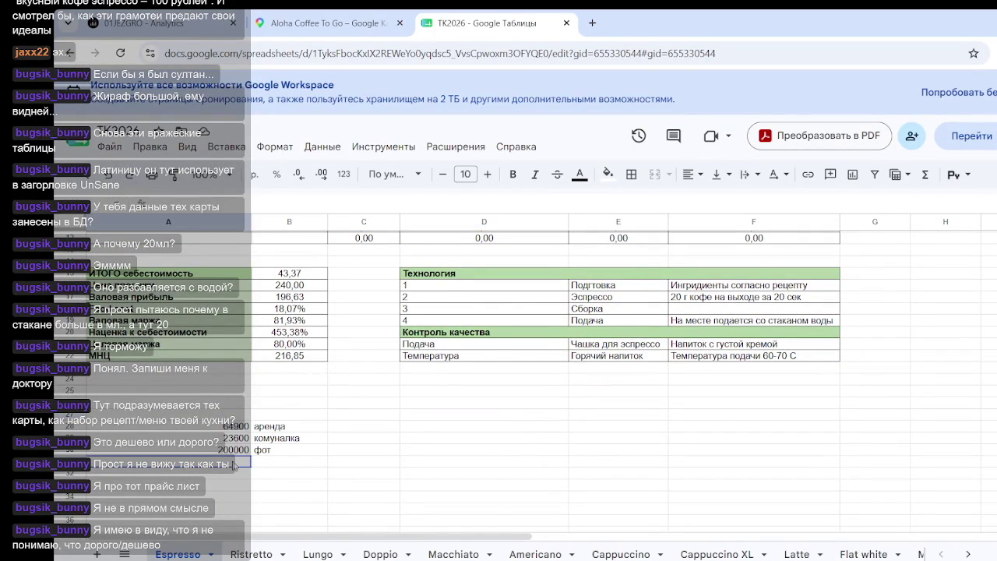
# - Enter 30000 as a fourth overhead amount in A31
pyautogui.press('Return')
pyautogui.write('30000')
pyautogui.click(301, 464)
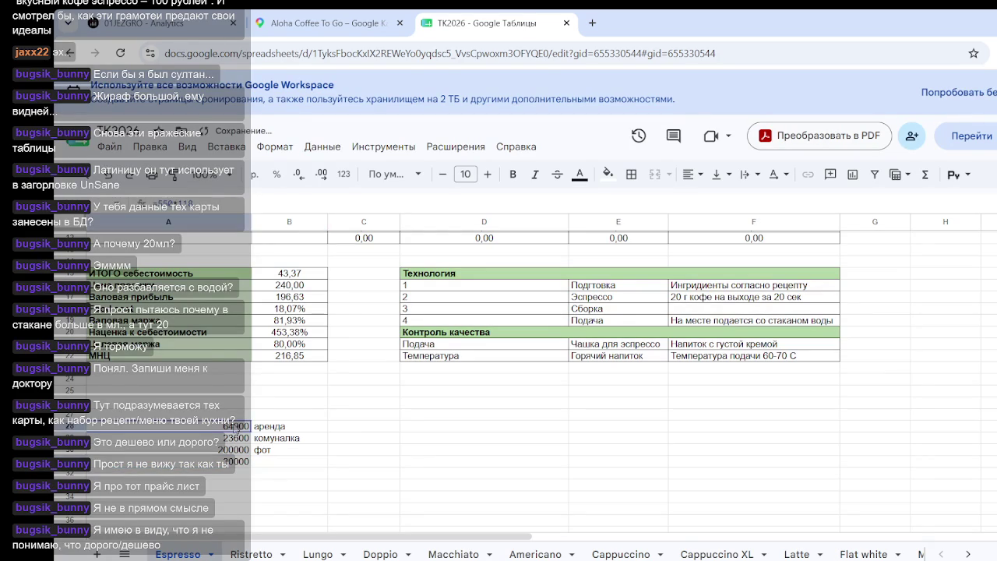
# - Total A28:A31 with SUM, giving 318500 in A32
pyautogui.moveTo(230, 427); pyautogui.dragTo(234, 465)
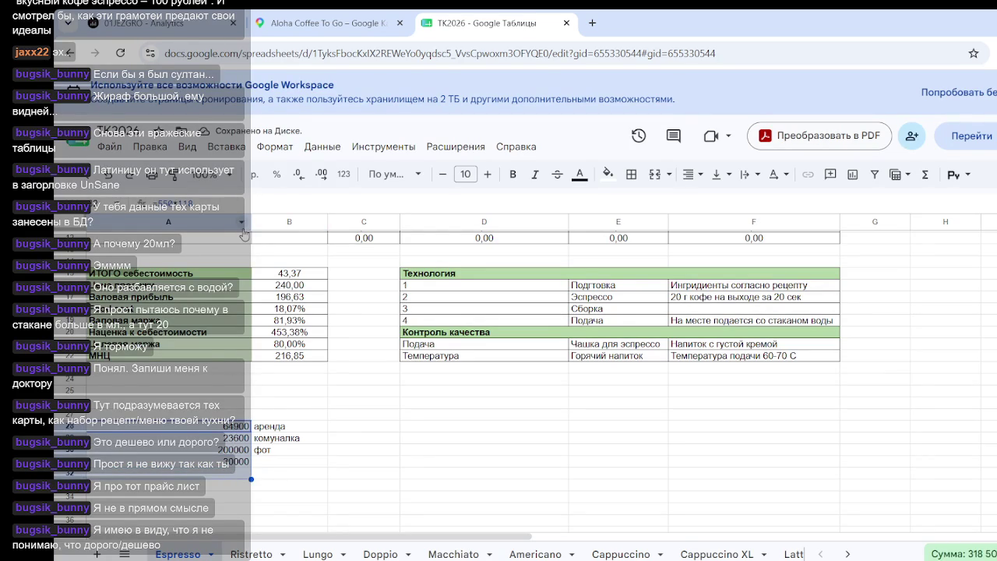
pyautogui.click(923, 175)
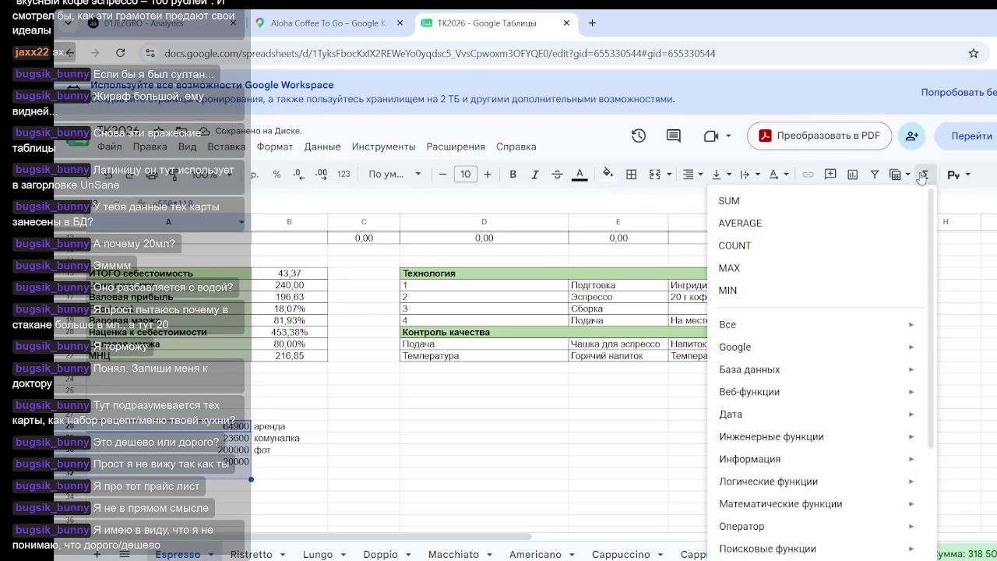
pyautogui.click(729, 201)
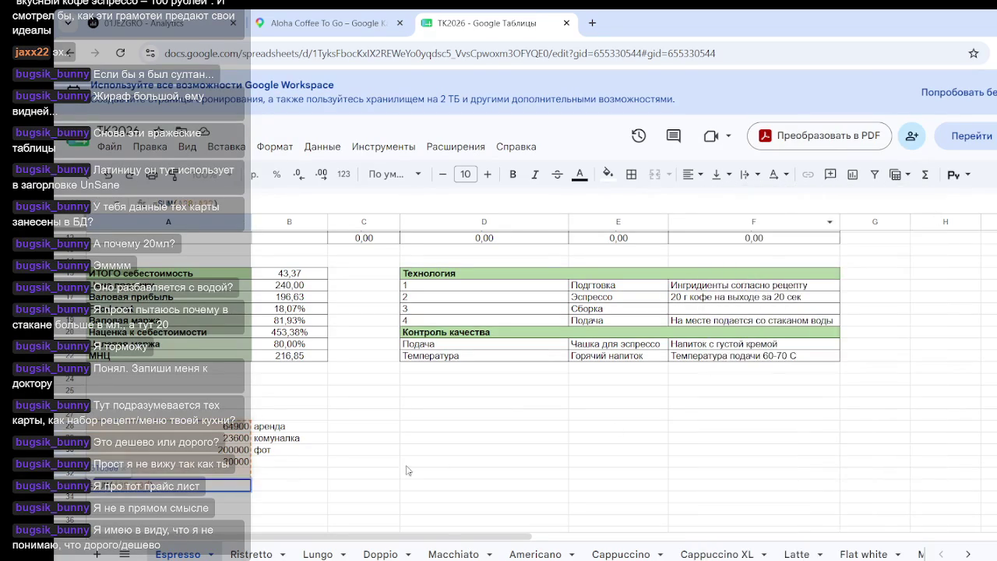
pyautogui.press('Return')
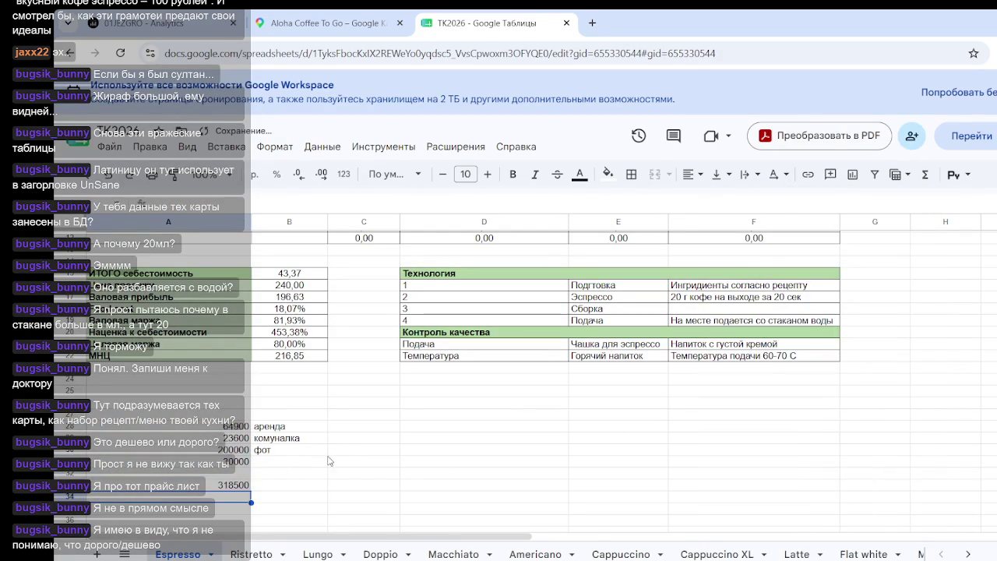
pyautogui.click(140, 23)
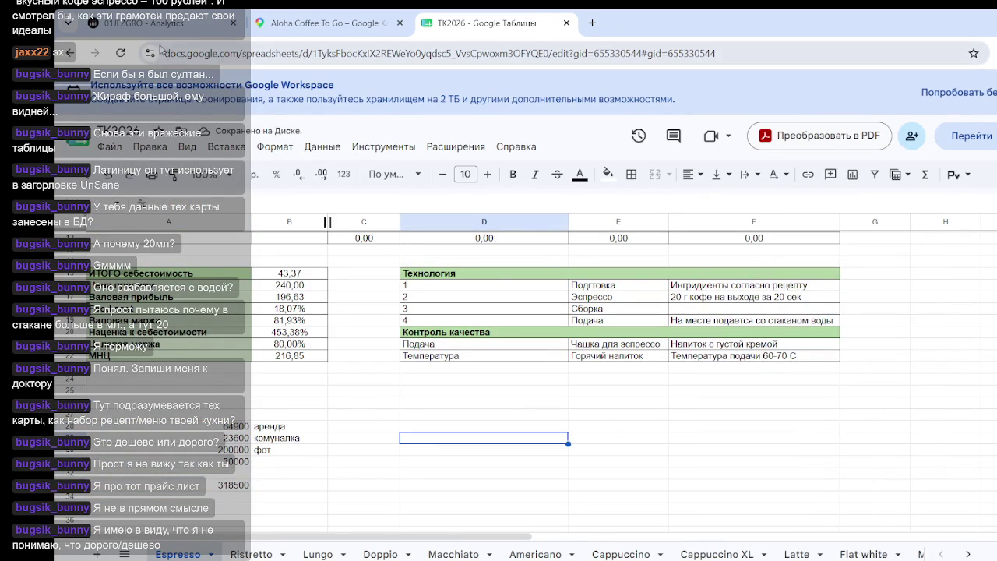
# - Switch the Coffee Analytics monthly revenue, expenses and profit chart to the Кривые line view
pyautogui.scroll(2, 916, 317)
pyautogui.scroll(2, 916, 317)
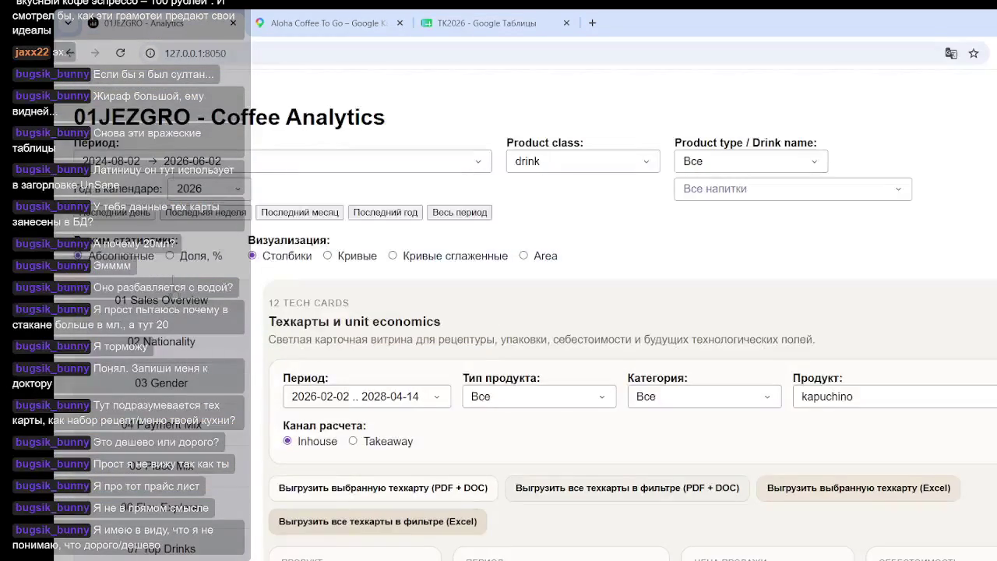
pyautogui.scroll(-3, 683, 311)
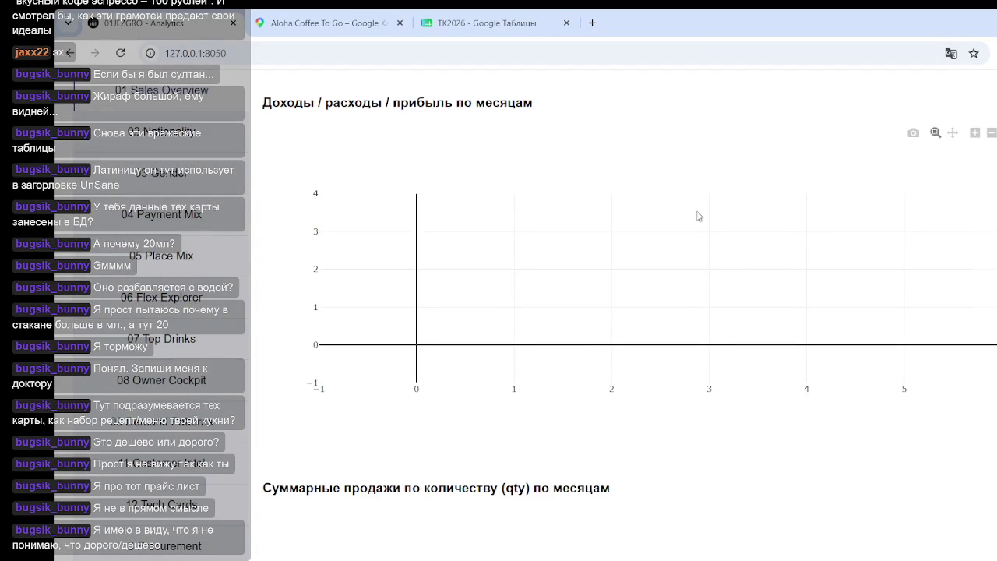
pyautogui.scroll(3, 197, 225)
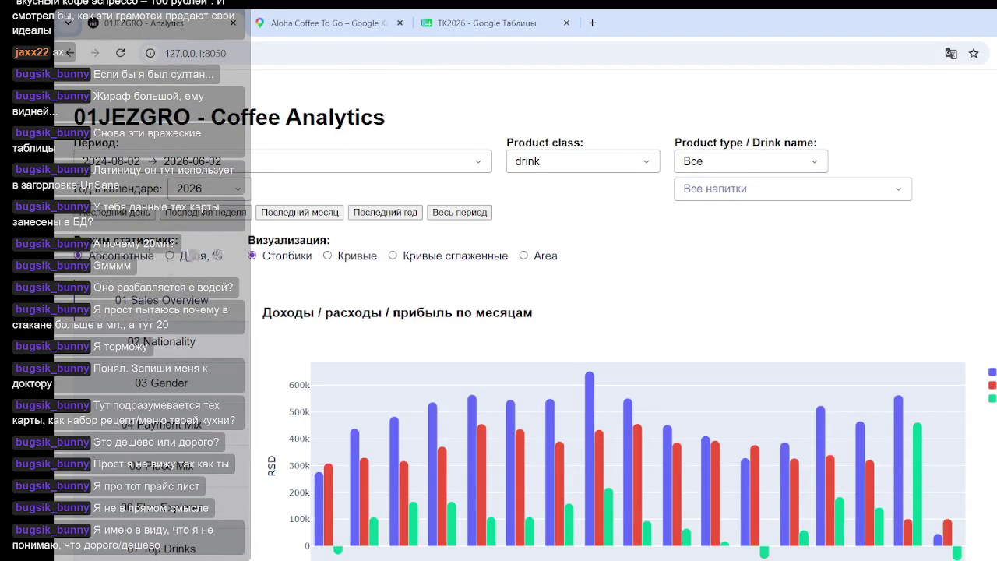
pyautogui.click(335, 258)
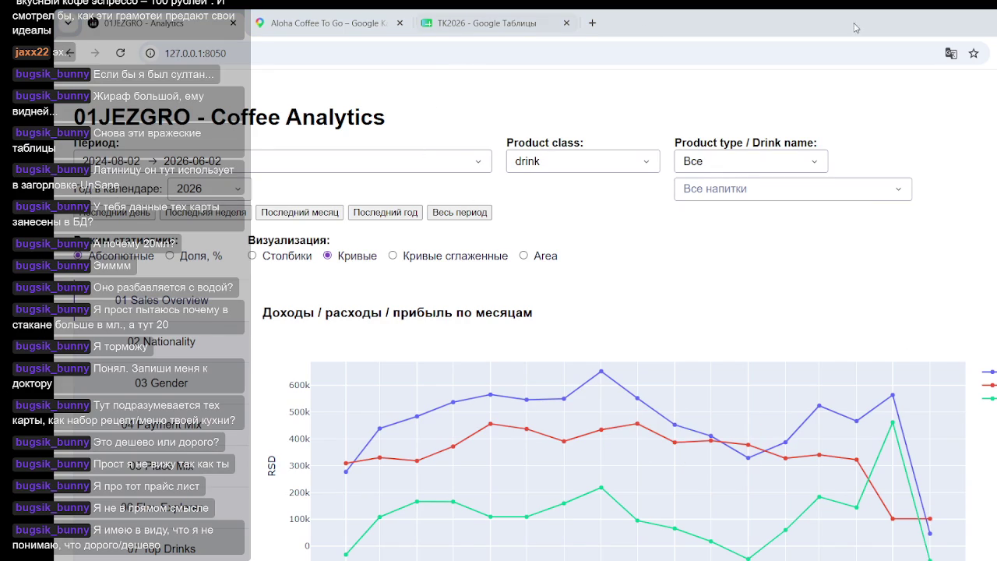
pyautogui.click(518, 24)
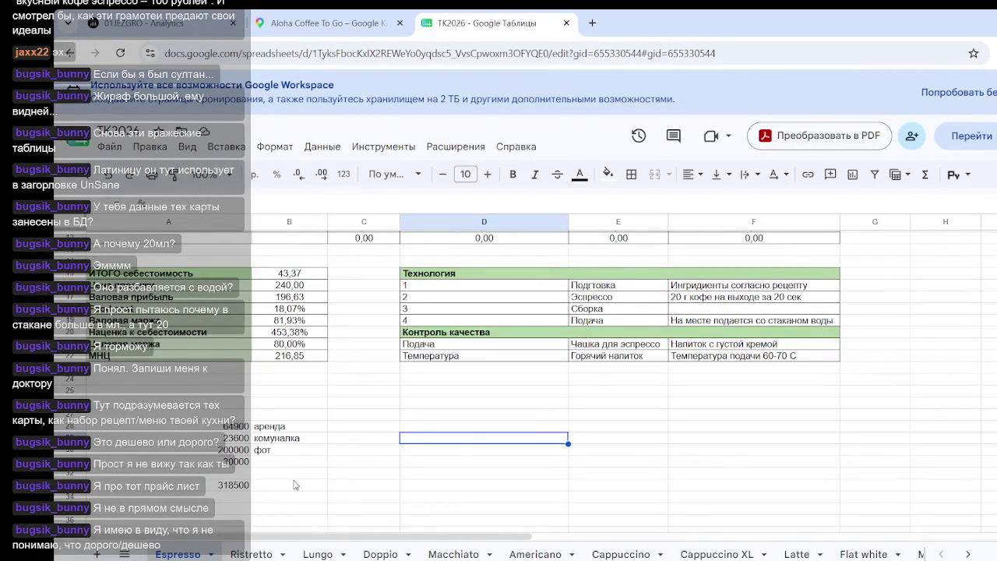
# - Type 'бух и другое' in B31 beside 30000 and 'ингридиенты' in B32
pyautogui.click(290, 464)
pyautogui.write('ра')
pyautogui.press('BackSpace')
pyautogui.write('бух')
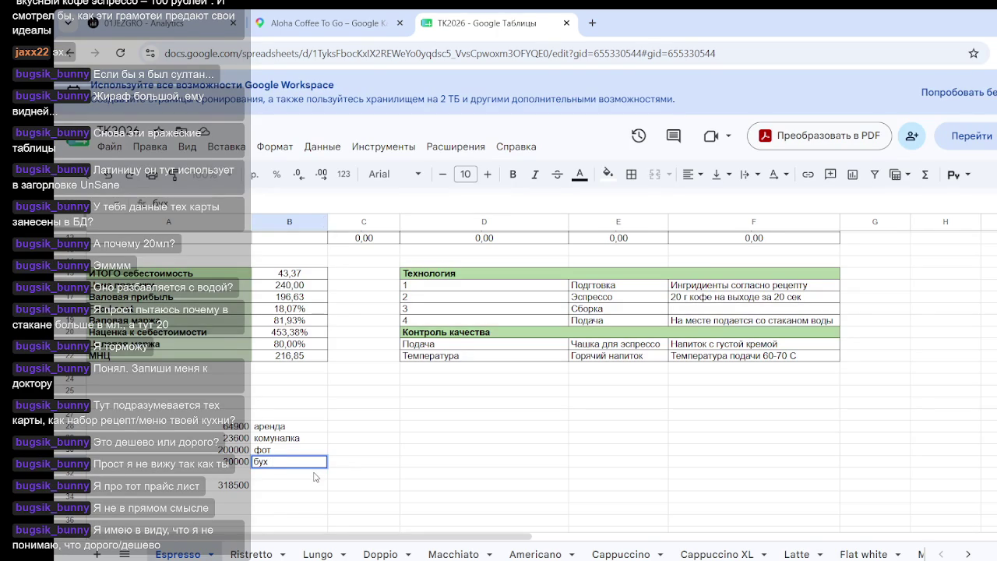
pyautogui.write(' и другое')
pyautogui.click(293, 475)
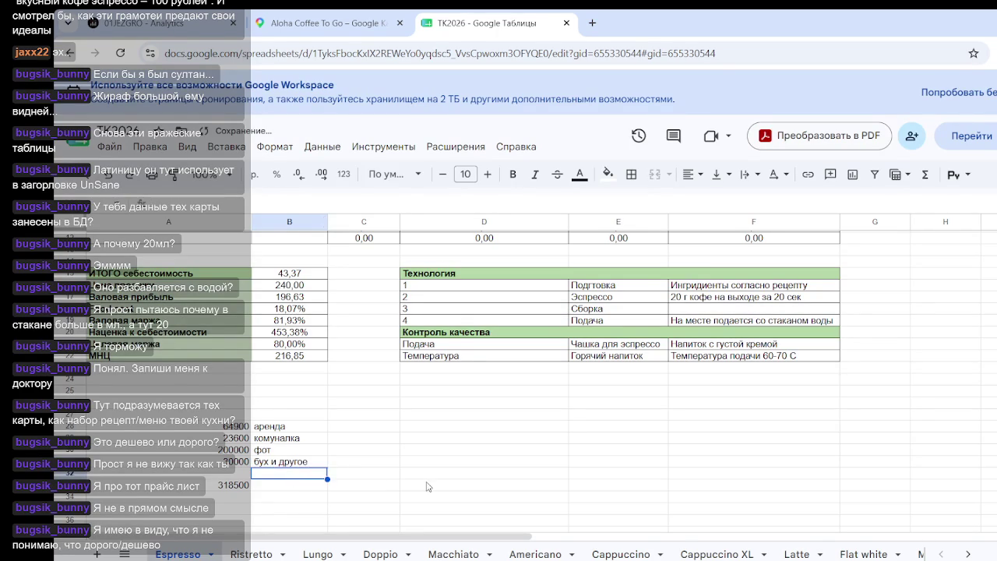
pyautogui.write('ингридиенты')
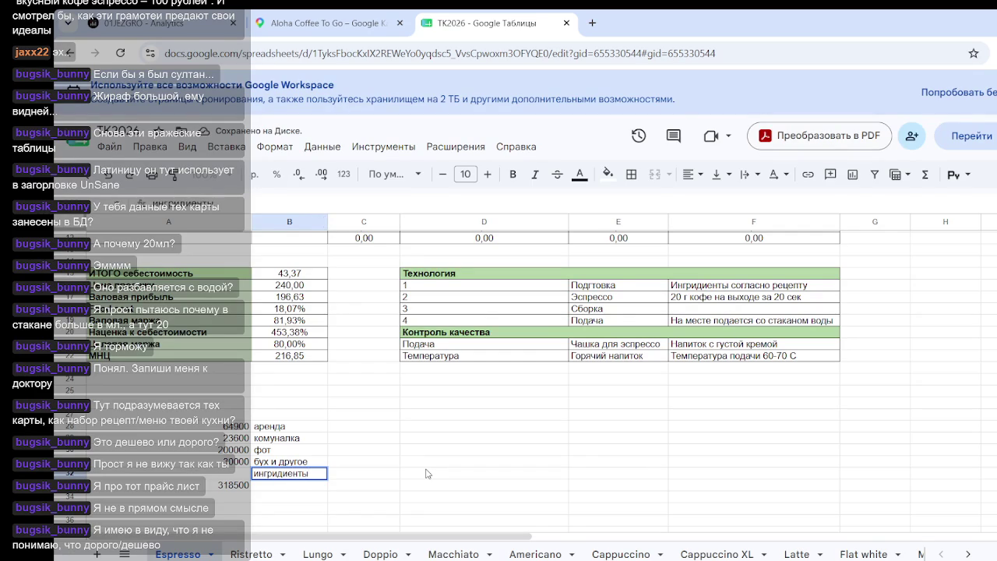
pyautogui.click(216, 483)
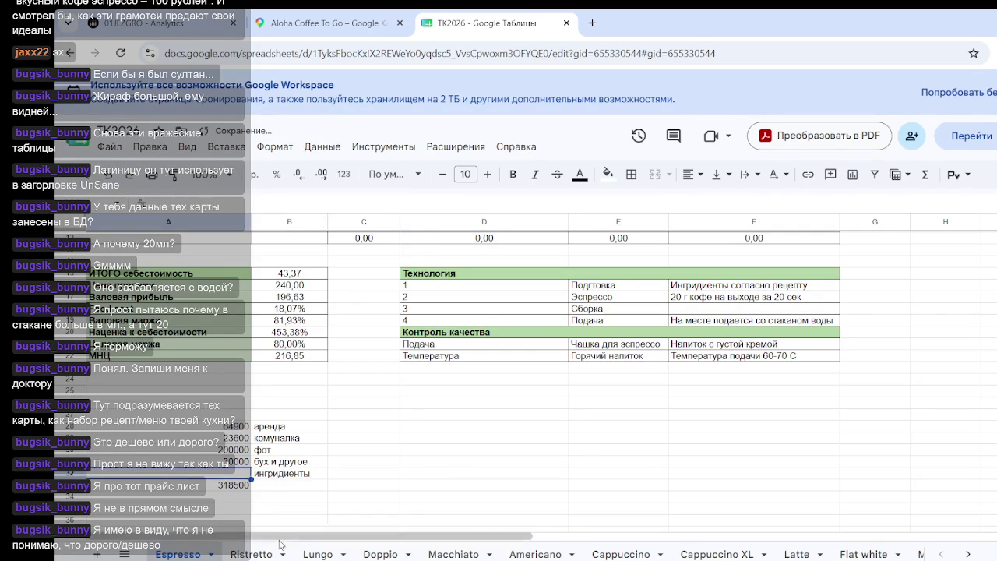
pyautogui.click(344, 465)
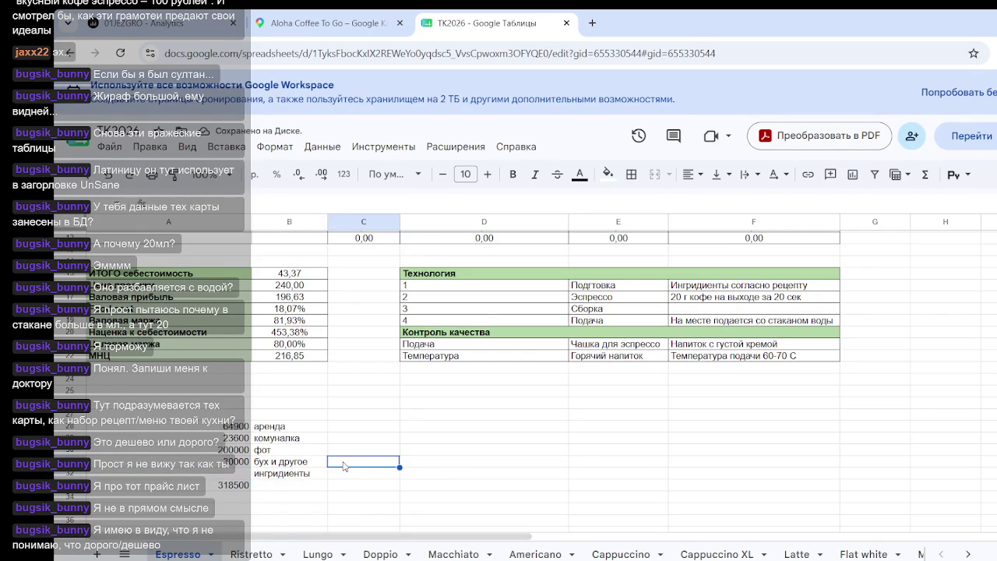
pyautogui.click(241, 475)
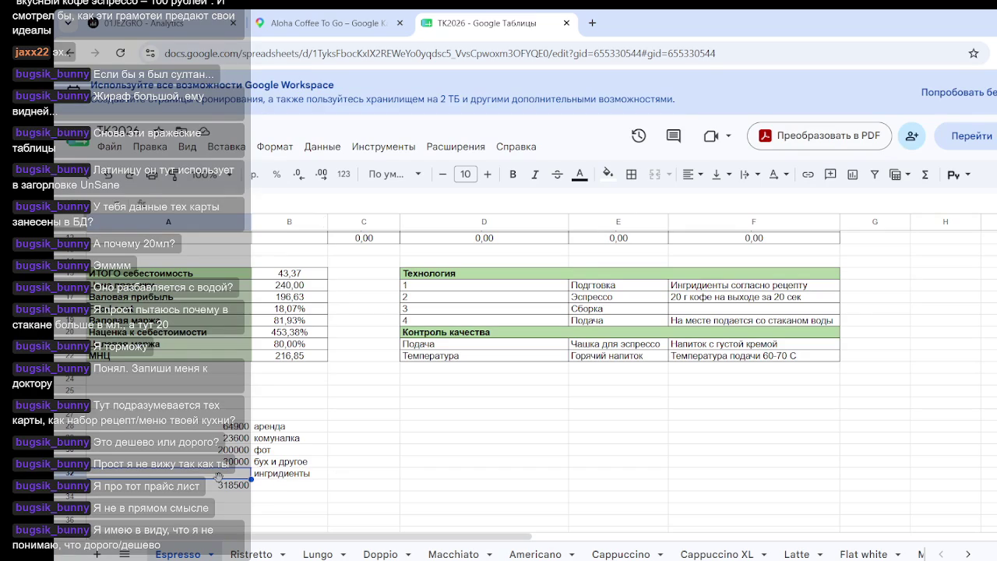
pyautogui.click(451, 452)
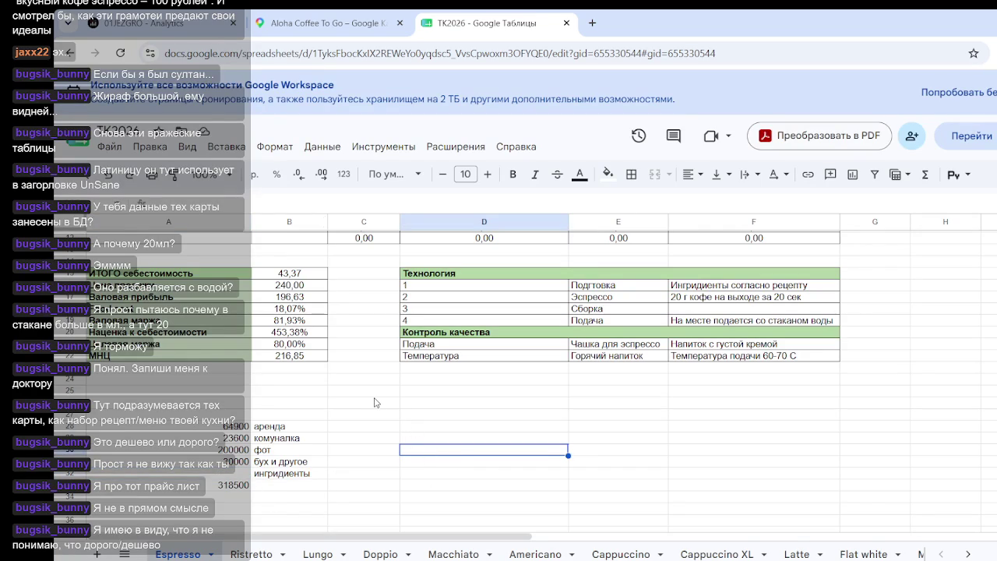
# - Enter =A33/30 in A34 to get the daily overhead of 10616,66667
pyautogui.click(273, 346)
pyautogui.click(468, 496)
pyautogui.scroll(-3, 237, 367)
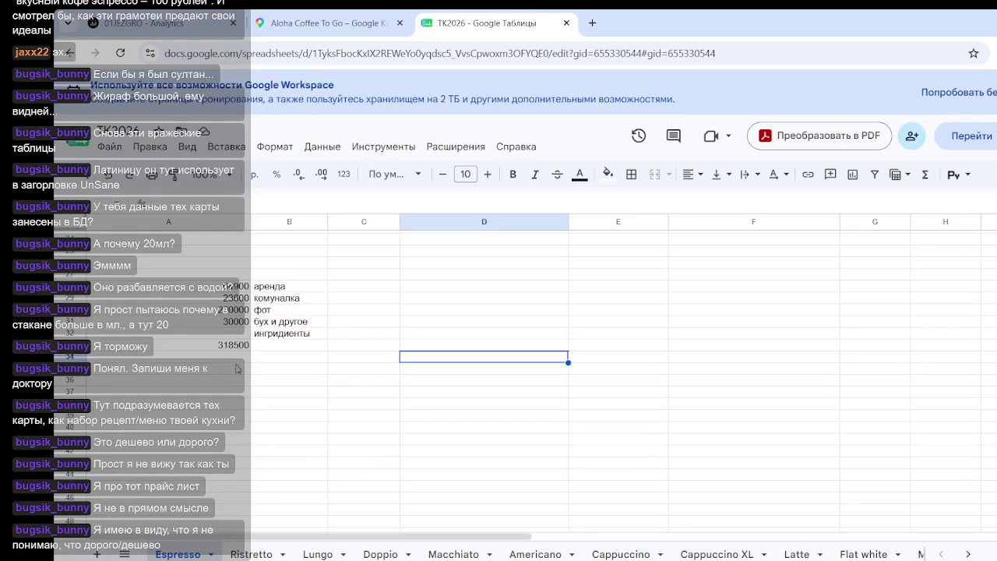
pyautogui.click(242, 357)
pyautogui.write('=')
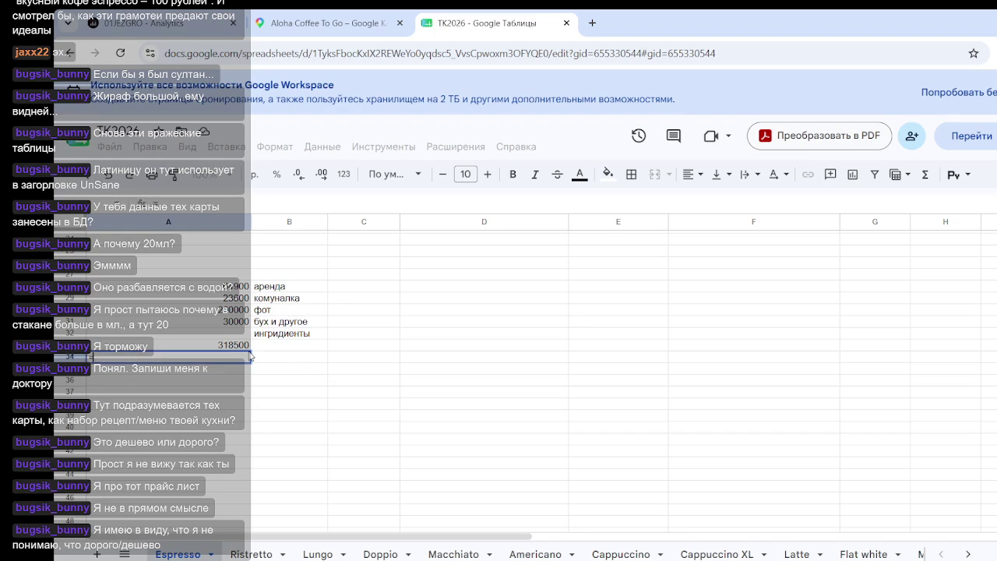
pyautogui.click(232, 343)
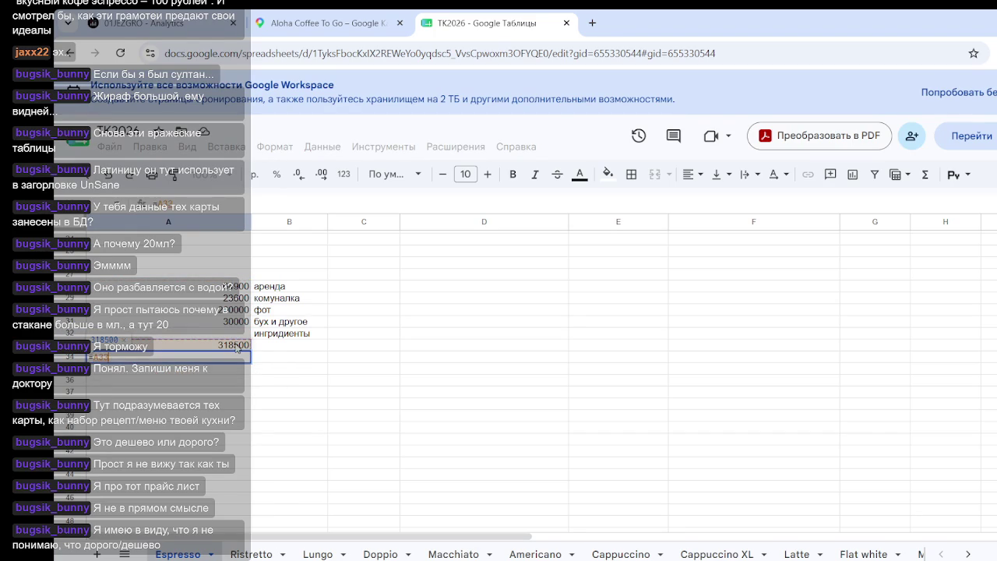
pyautogui.write('/')
pyautogui.write('30')
pyautogui.press('Return')
pyautogui.press('Up')
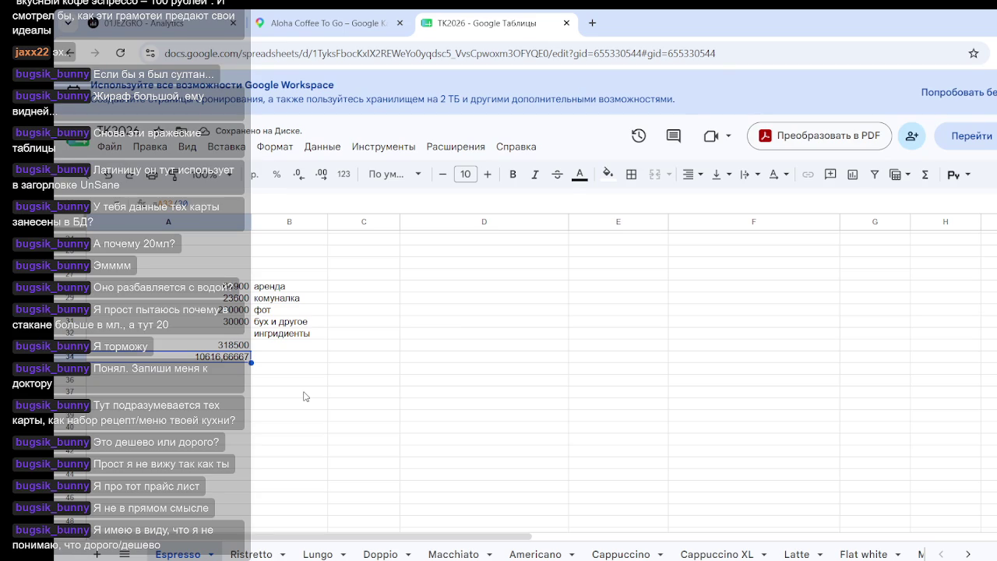
pyautogui.click(238, 370)
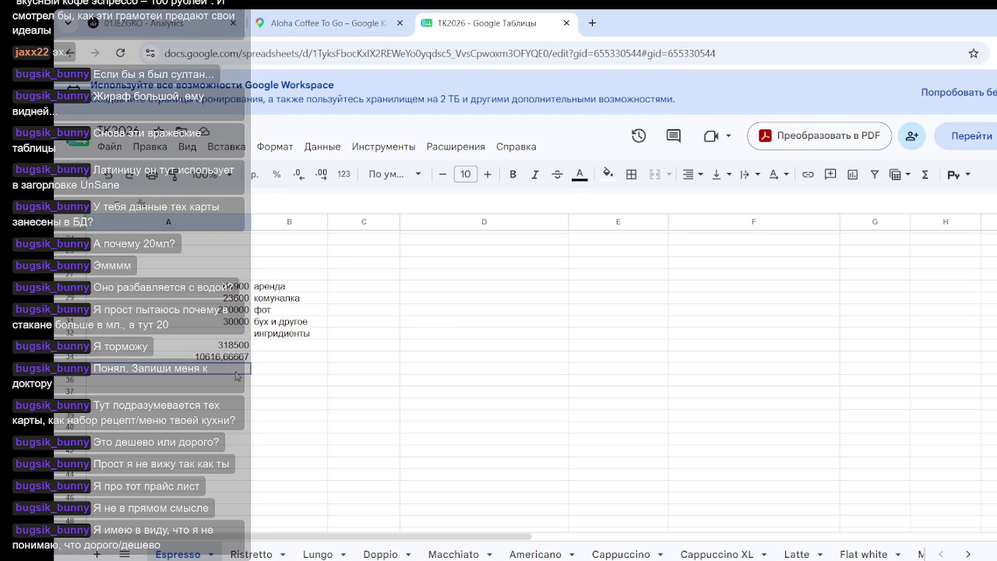
pyautogui.click(229, 335)
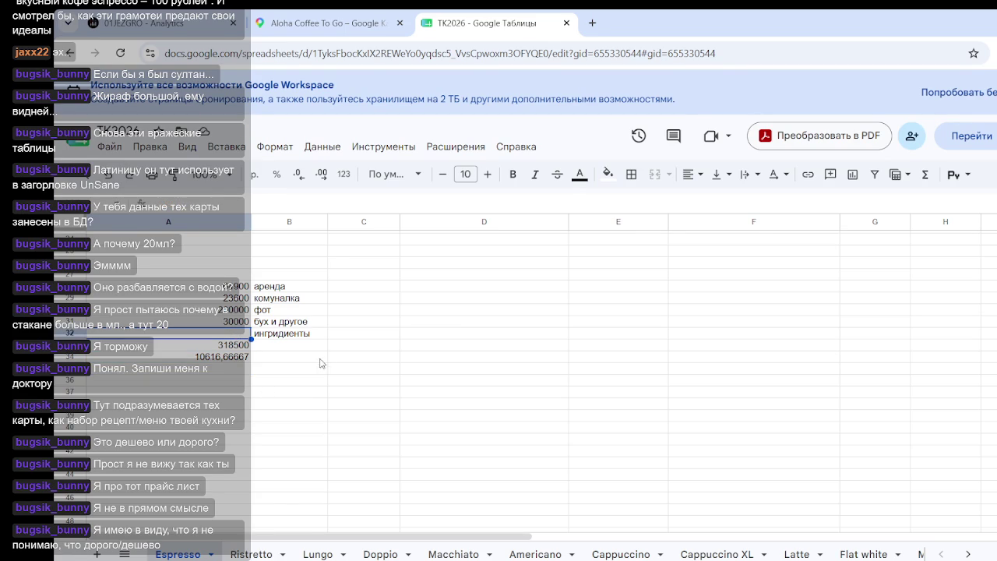
pyautogui.click(236, 359)
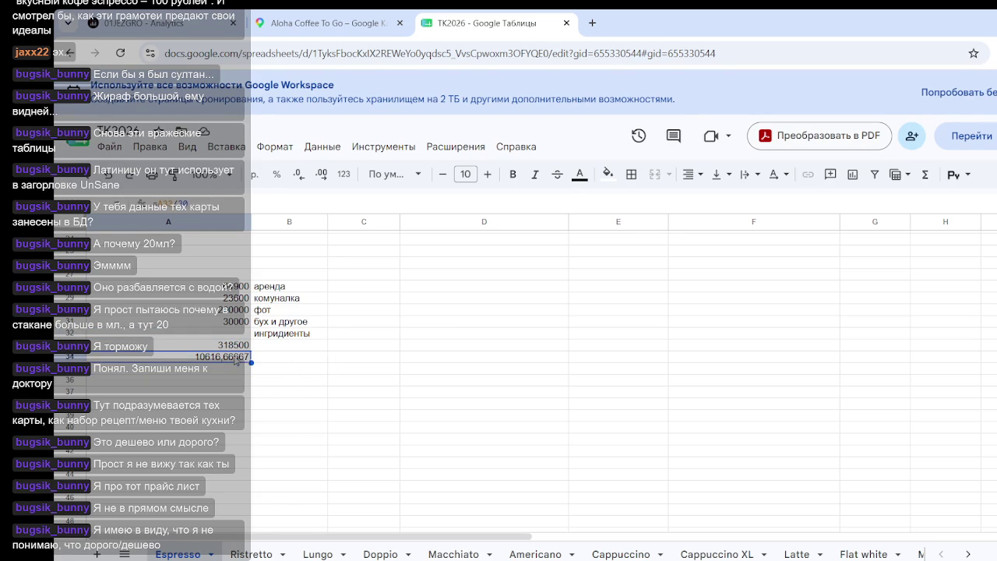
pyautogui.click(361, 360)
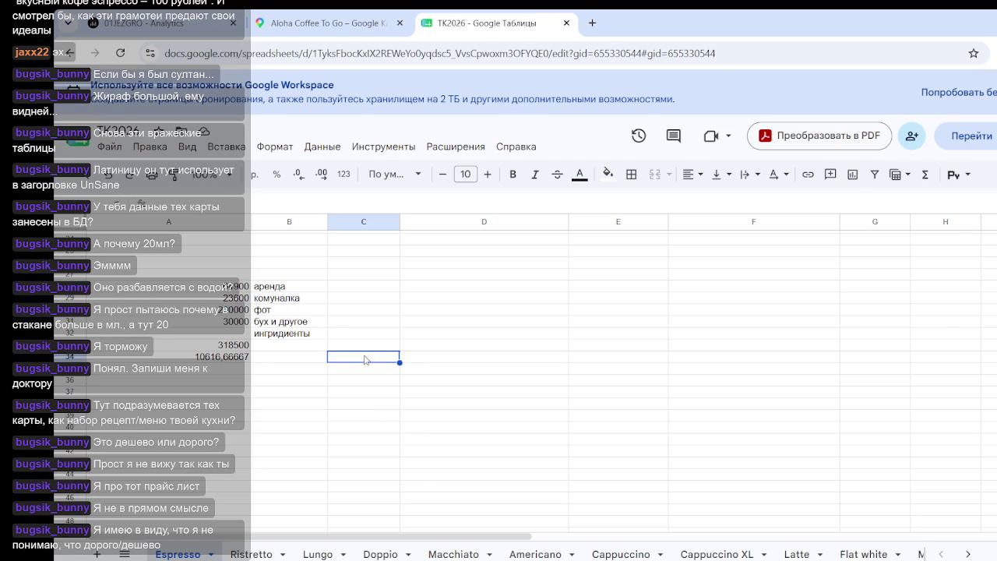
# - Enter 100 daily sales with the label 'продажи' beside it, below the daily overhead
pyautogui.doubleClick(365, 359)
pyautogui.click(370, 382)
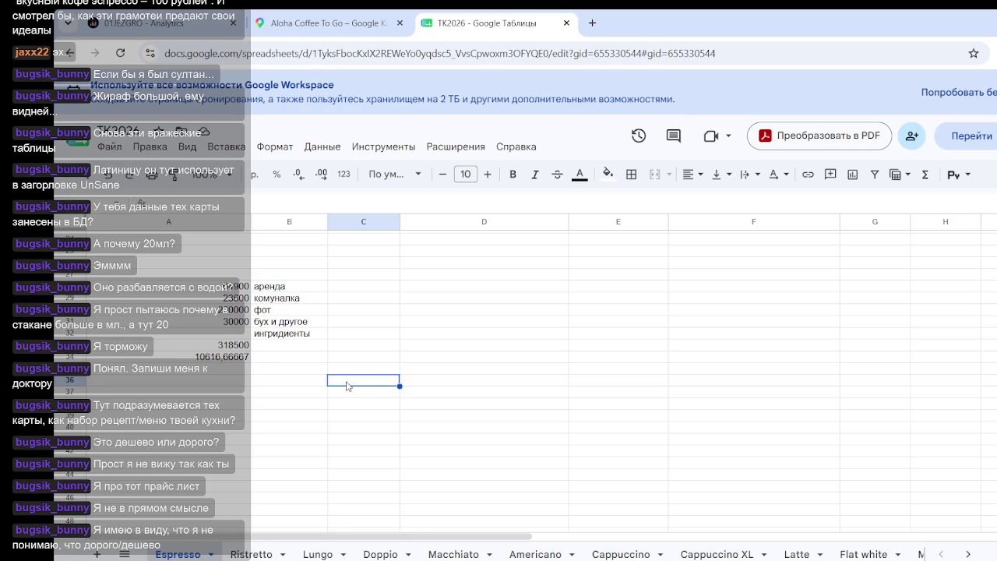
pyautogui.write('100')
pyautogui.click(301, 384)
pyautogui.write('прпо')
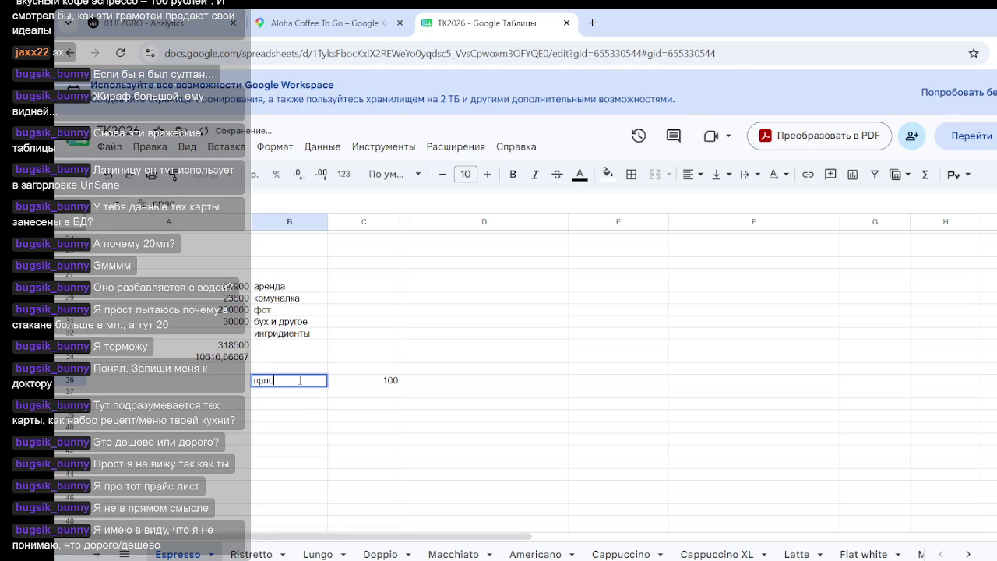
pyautogui.press('BackSpace')
pyautogui.press('BackSpace')
pyautogui.write('одп')
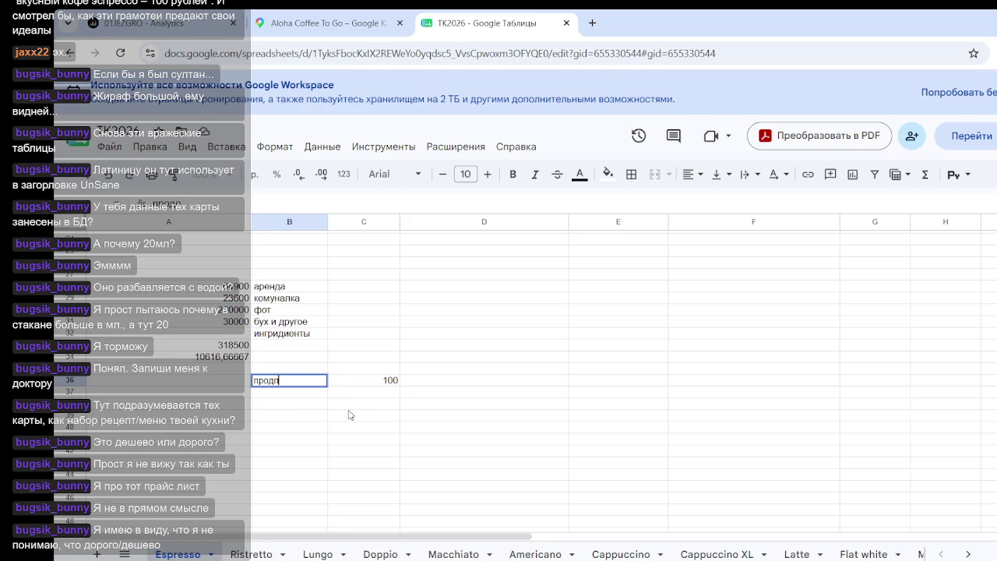
pyautogui.write('жи')
pyautogui.click(349, 409)
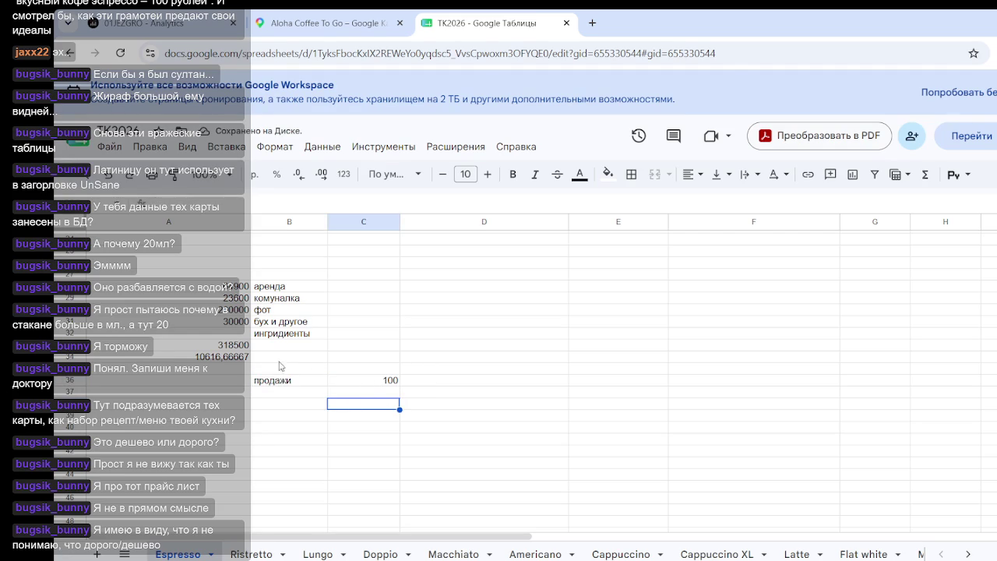
# - Enter a formula multiplying the 100 sales by 45 next to it, giving 4500
pyautogui.click(234, 357)
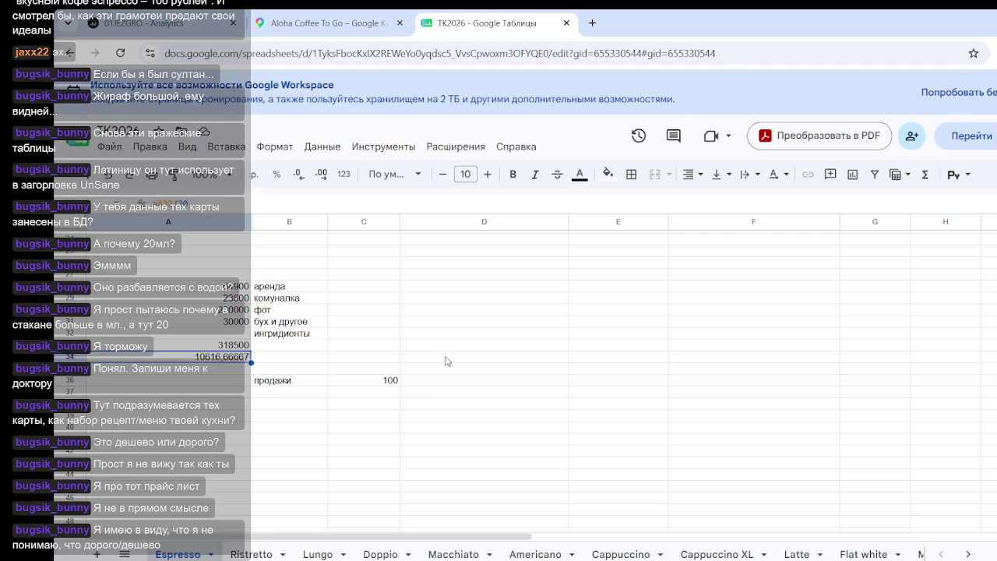
pyautogui.click(446, 385)
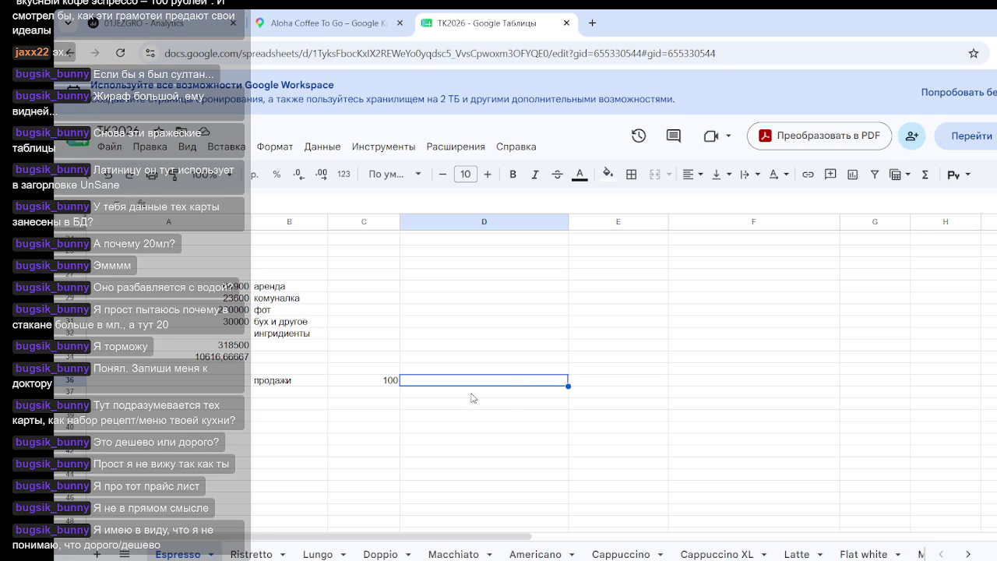
pyautogui.write('=')
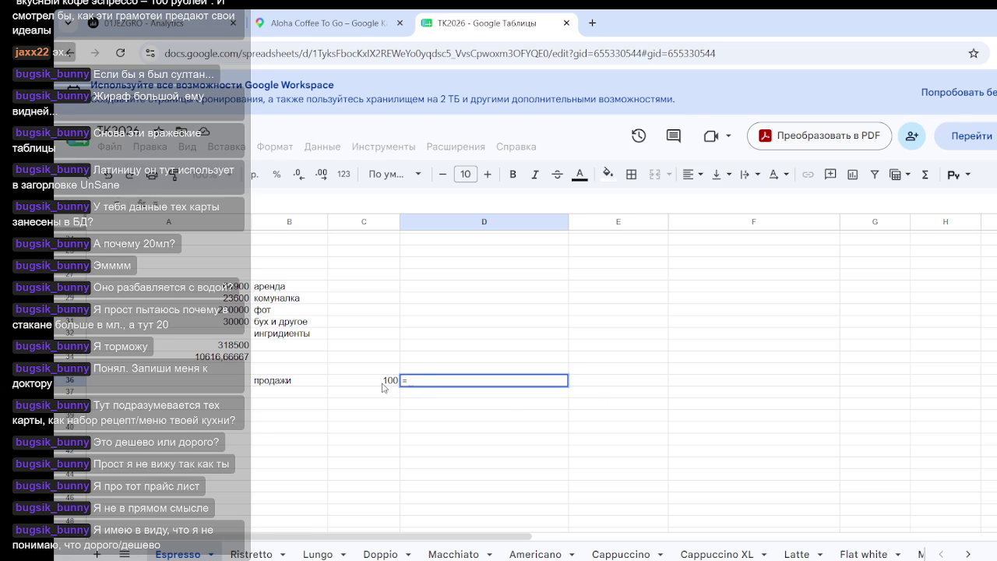
pyautogui.click(384, 384)
pyautogui.write('*')
pyautogui.scroll(5, 382, 392)
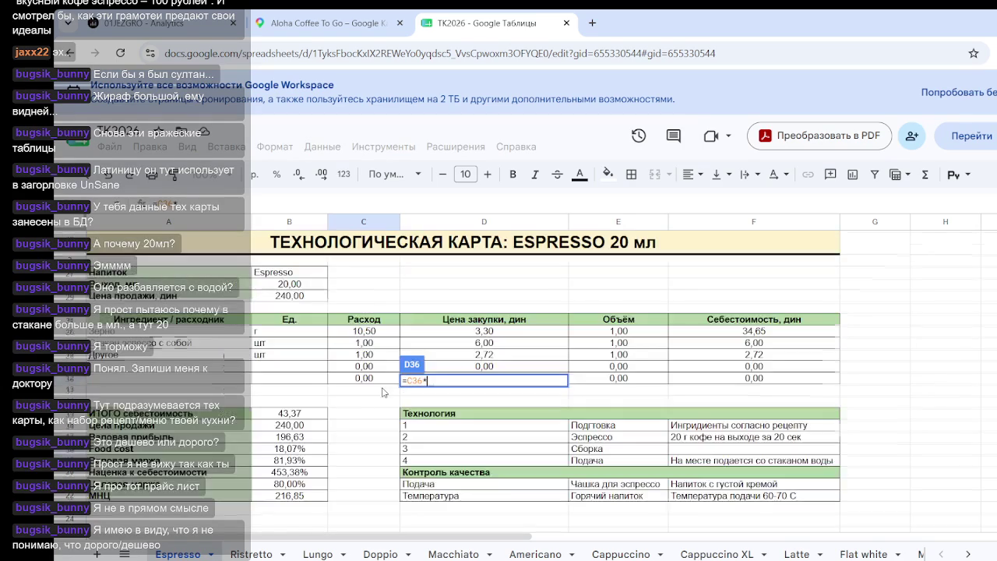
pyautogui.scroll(-2, 311, 397)
pyautogui.scroll(-5, 317, 391)
pyautogui.write('45')
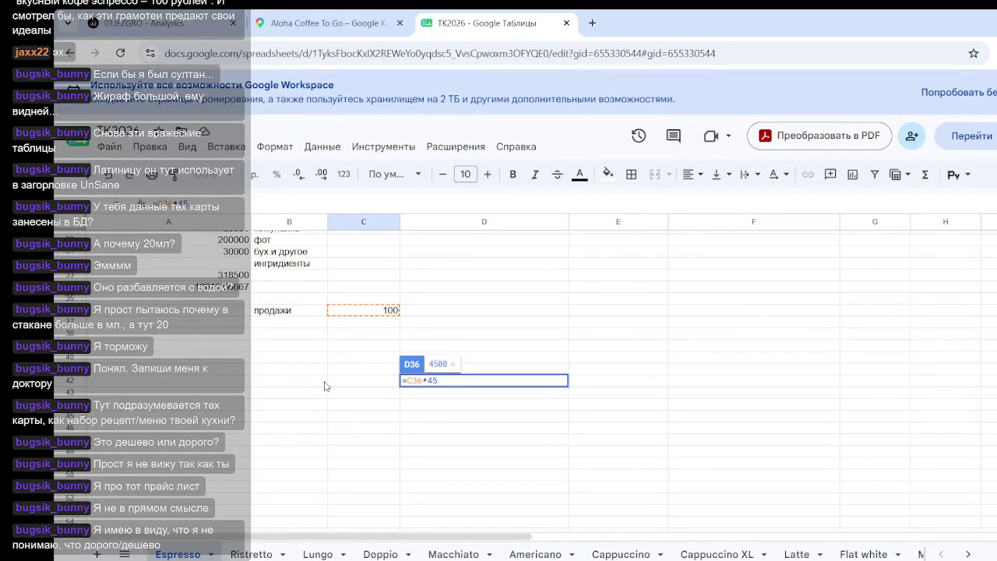
pyautogui.press('Return')
# - Recheck the 4500 result and select the cell under the 100 sales figure
pyautogui.click(568, 303)
pyautogui.click(561, 314)
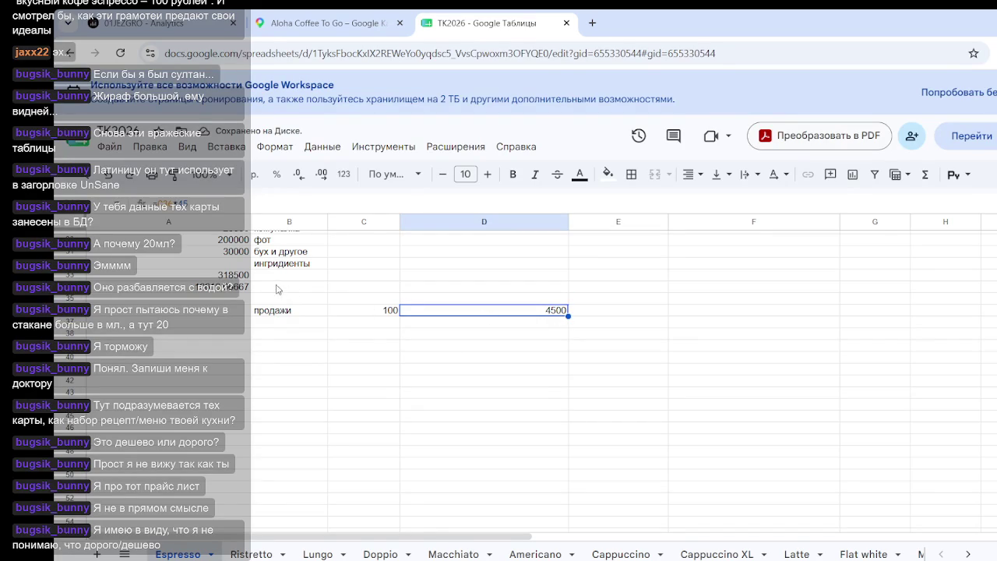
pyautogui.scroll(3, 382, 300)
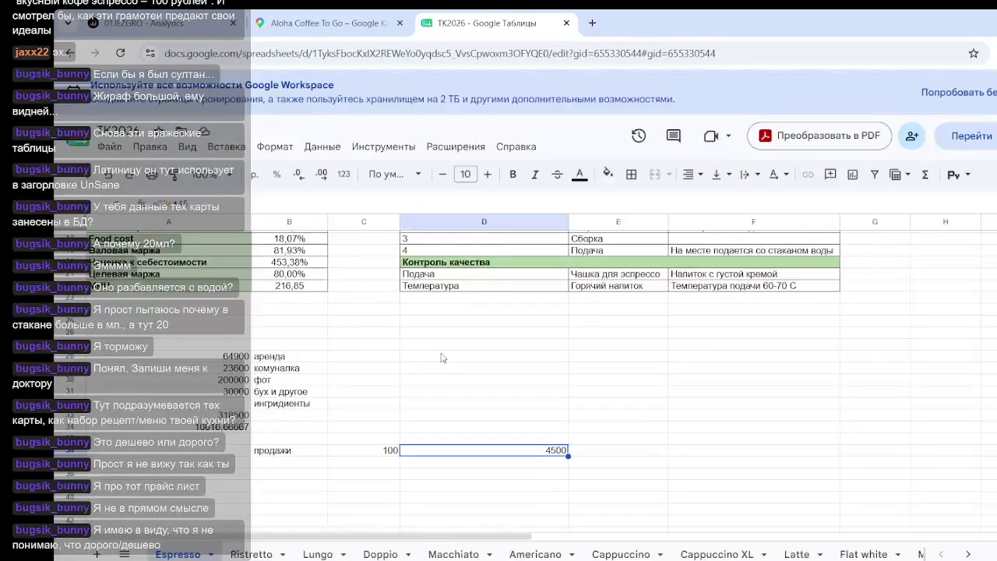
pyautogui.scroll(-2, 526, 440)
pyautogui.click(565, 392)
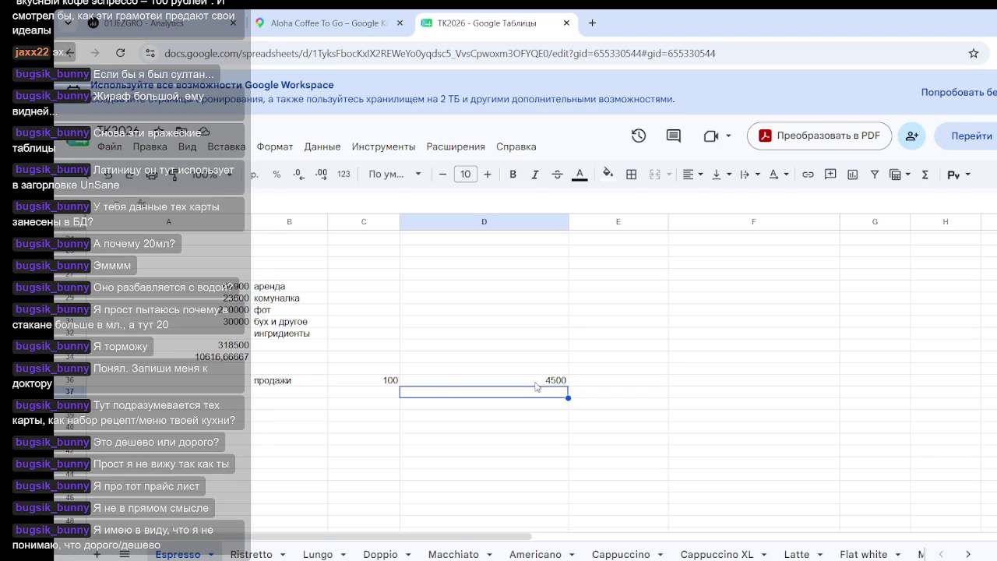
pyautogui.click(388, 396)
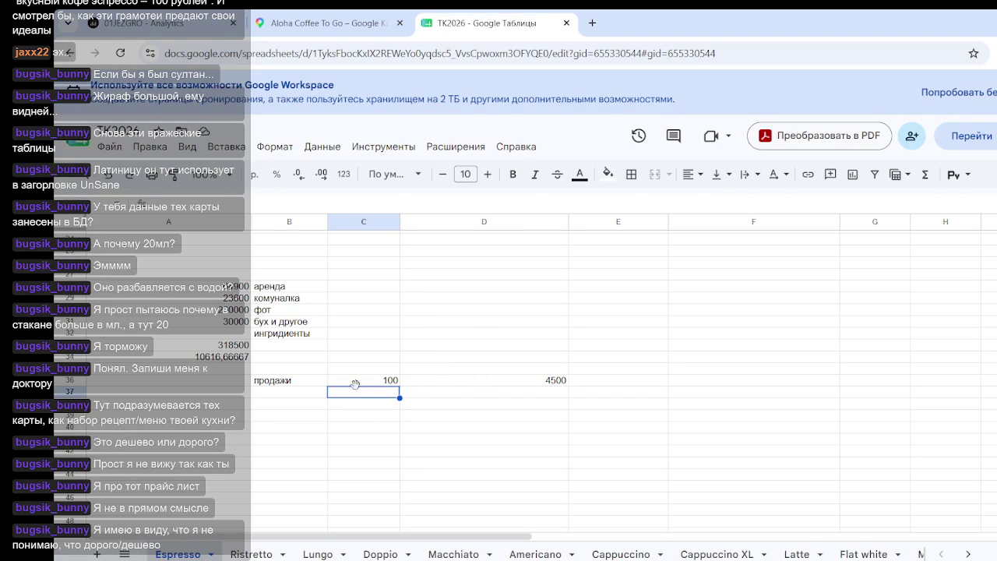
# - Try 4500 as the ingredients cost in A32, then delete it again
pyautogui.write('=')
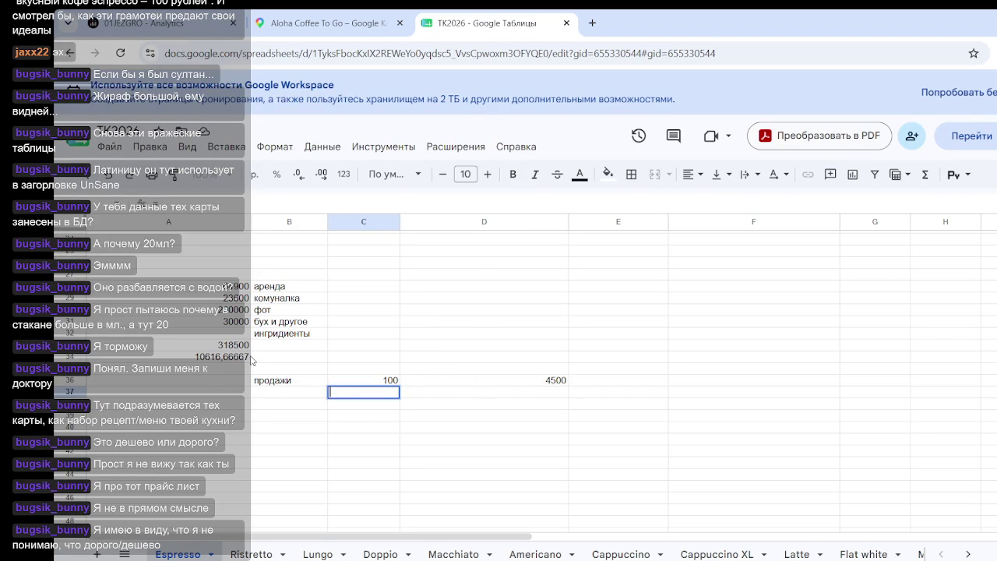
pyautogui.click(231, 338)
pyautogui.write('4500')
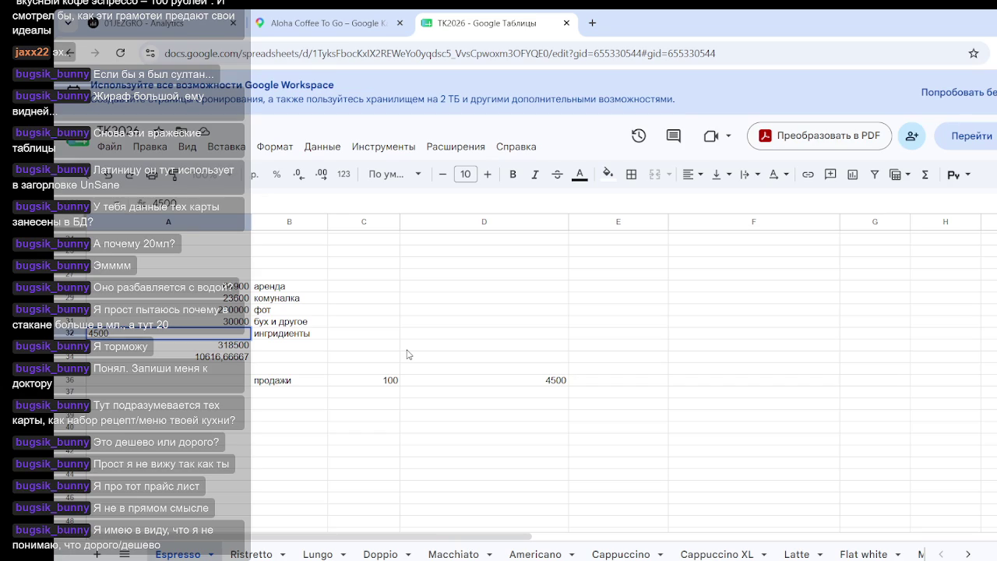
pyautogui.click(407, 350)
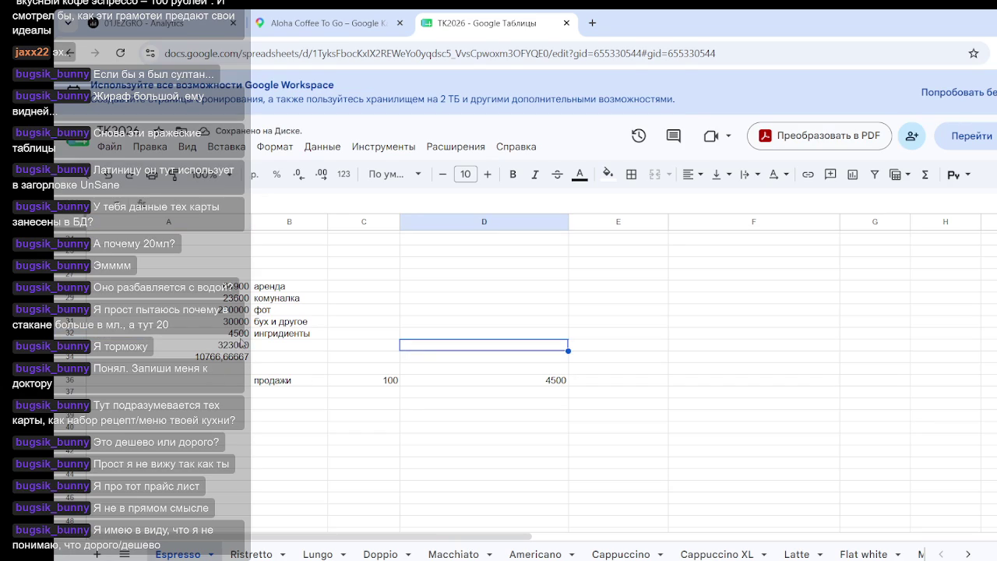
pyautogui.click(246, 335)
pyautogui.press('Delete')
pyautogui.click(226, 373)
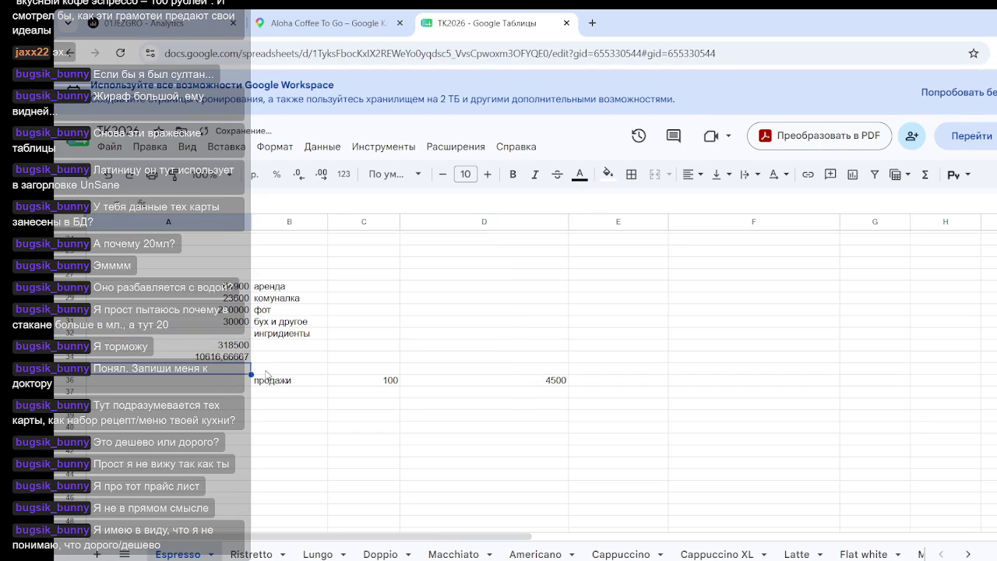
# - Put =A34+D36 in A36 to get 15116,66667, then check the cost figures' sum
pyautogui.click(228, 382)
pyautogui.write('=')
pyautogui.click(226, 358)
pyautogui.write('+')
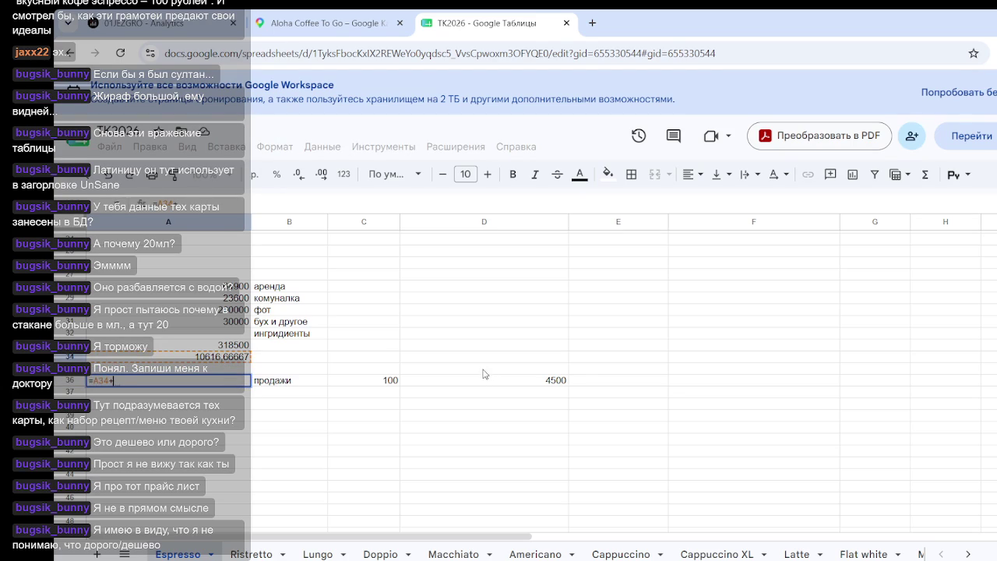
pyautogui.click(555, 382)
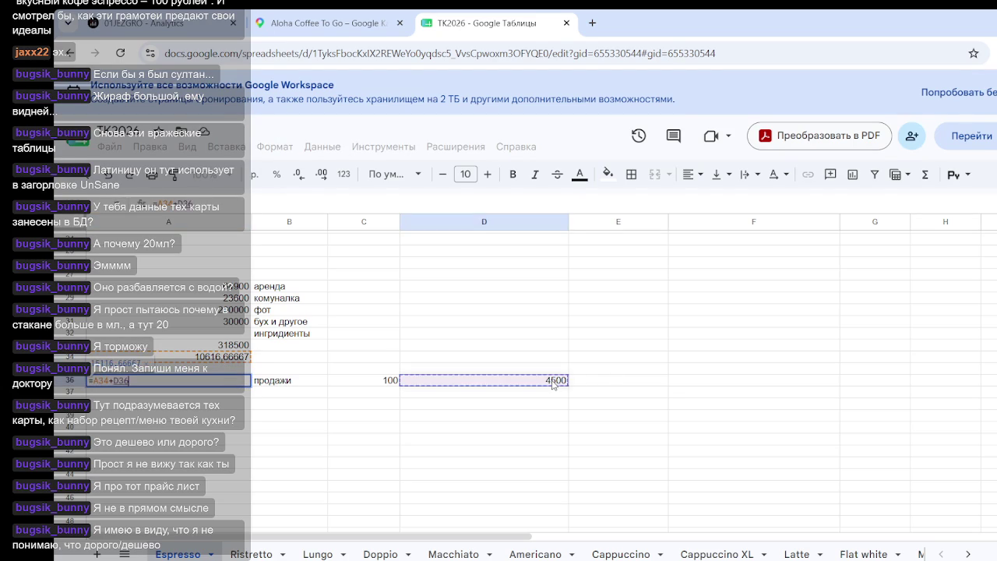
pyautogui.press('Return')
pyautogui.click(370, 403)
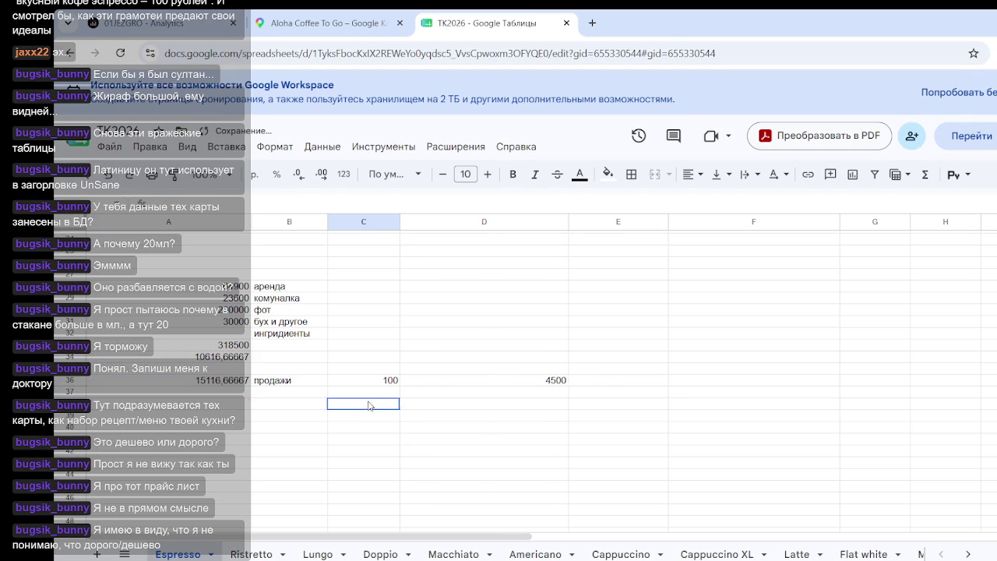
pyautogui.click(224, 382)
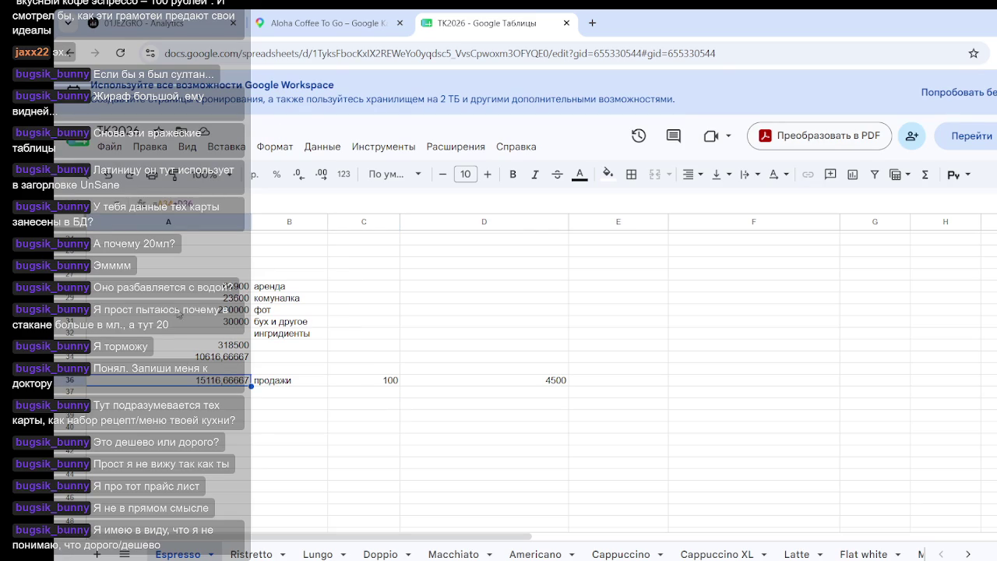
pyautogui.moveTo(187, 274); pyautogui.dragTo(341, 416)
pyautogui.click(390, 441)
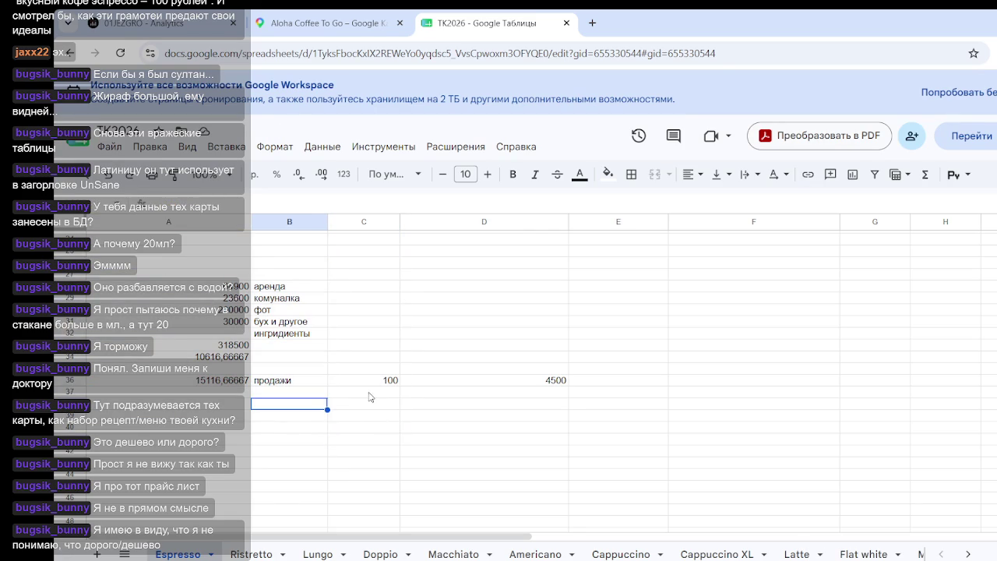
# - Enter =A36/C36 in C37, giving a per-cup cost of 151,1666667 under the 100
pyautogui.click(369, 398)
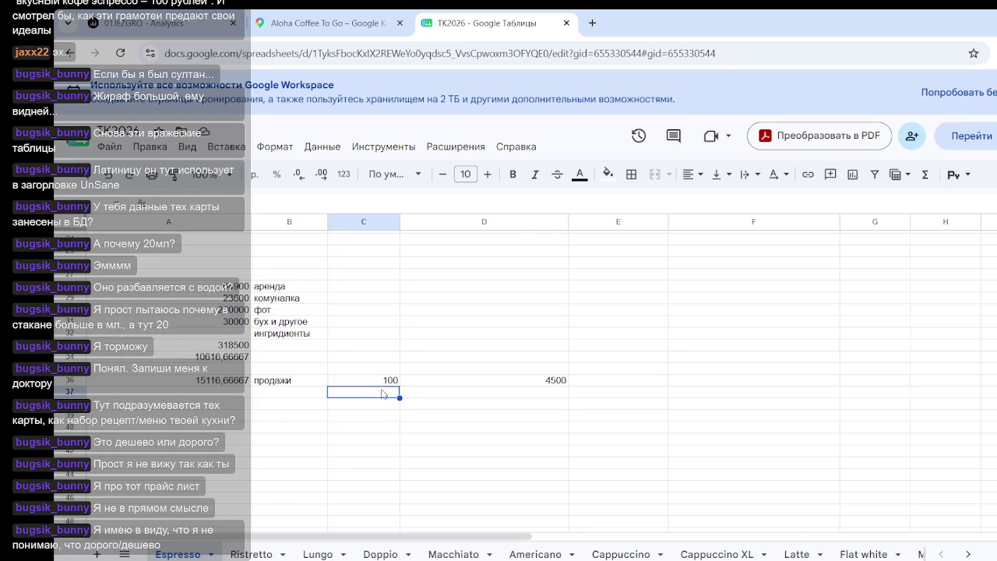
pyautogui.write('=')
pyautogui.click(218, 381)
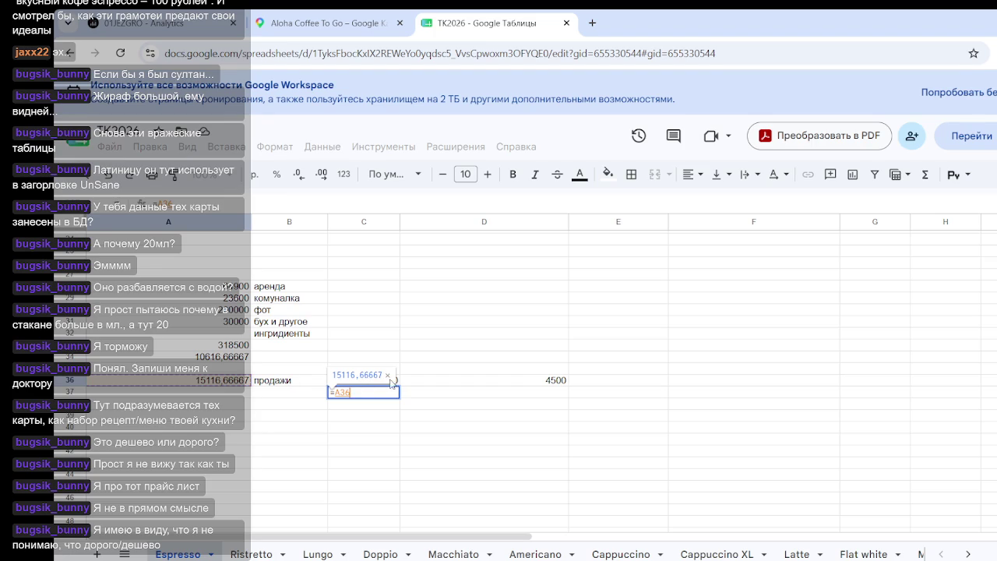
pyautogui.write('10')
pyautogui.press('BackSpace')
pyautogui.press('BackSpace')
pyautogui.write('/')
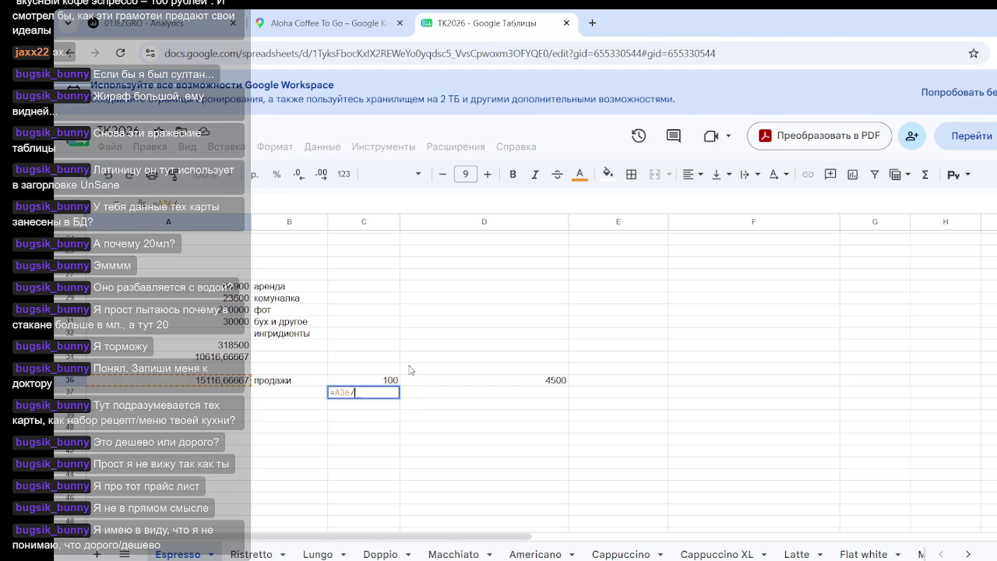
pyautogui.click(388, 382)
pyautogui.press('Return')
pyautogui.click(452, 466)
pyautogui.click(367, 396)
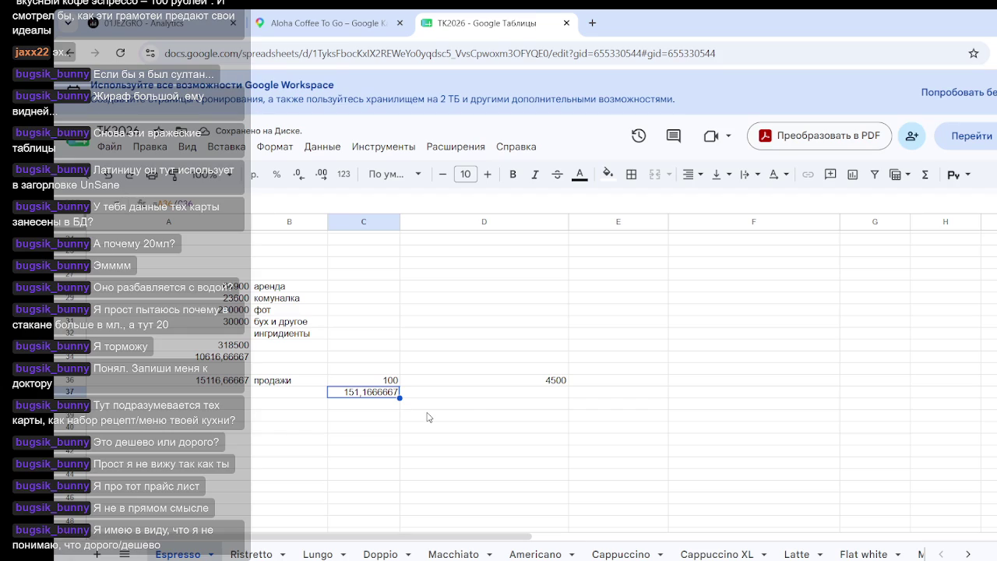
pyautogui.press('Up')
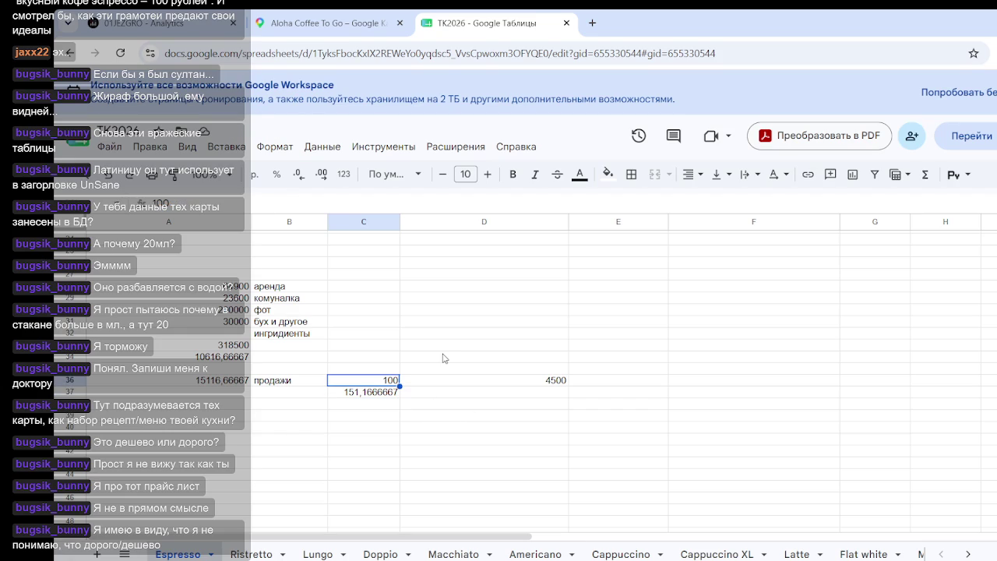
pyautogui.click(378, 394)
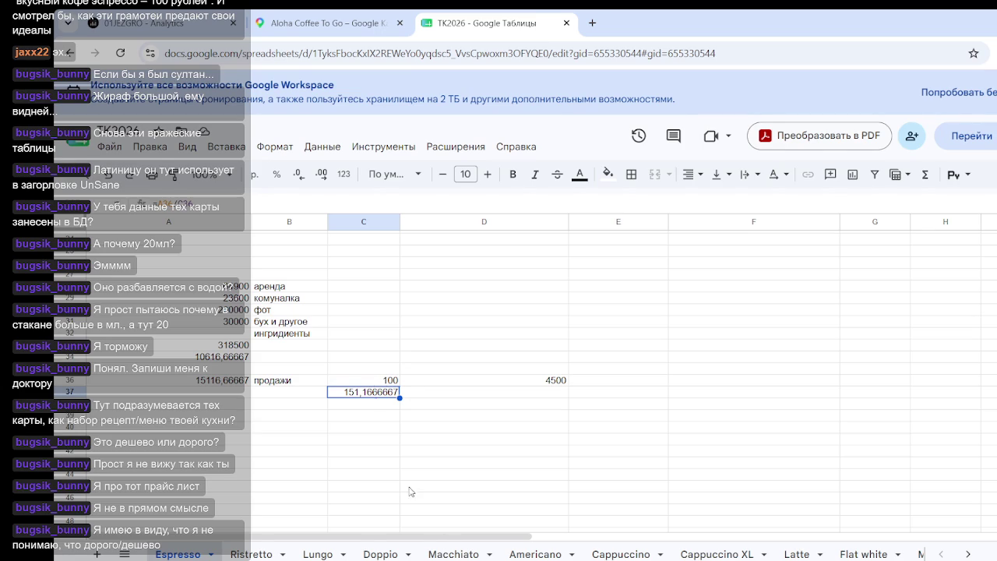
pyautogui.click(467, 479)
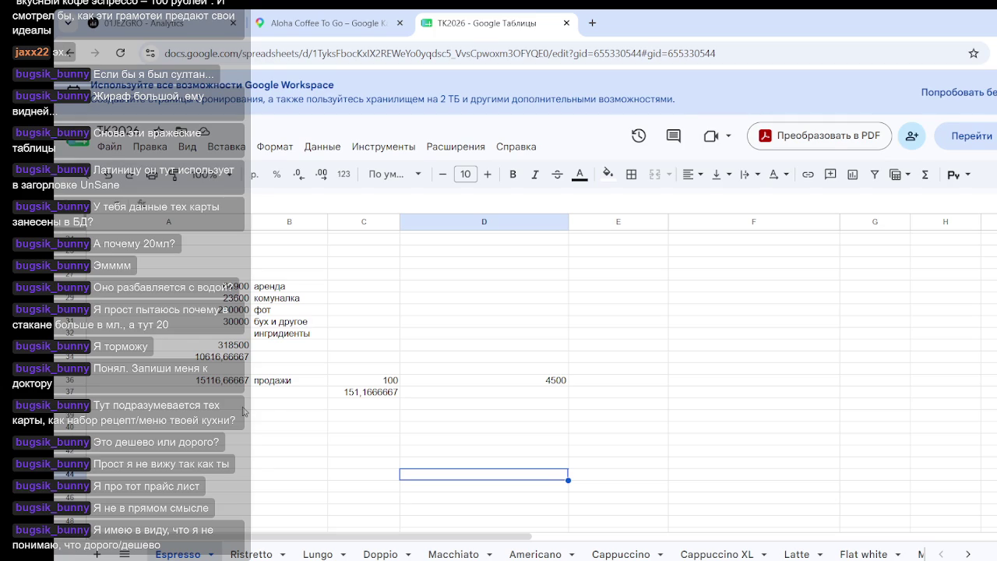
pyautogui.click(384, 382)
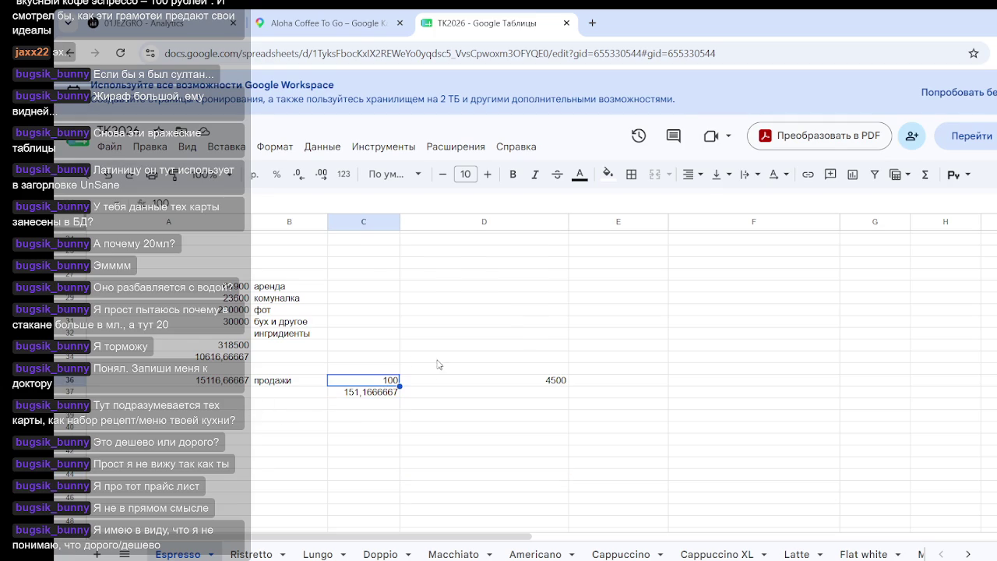
pyautogui.click(434, 407)
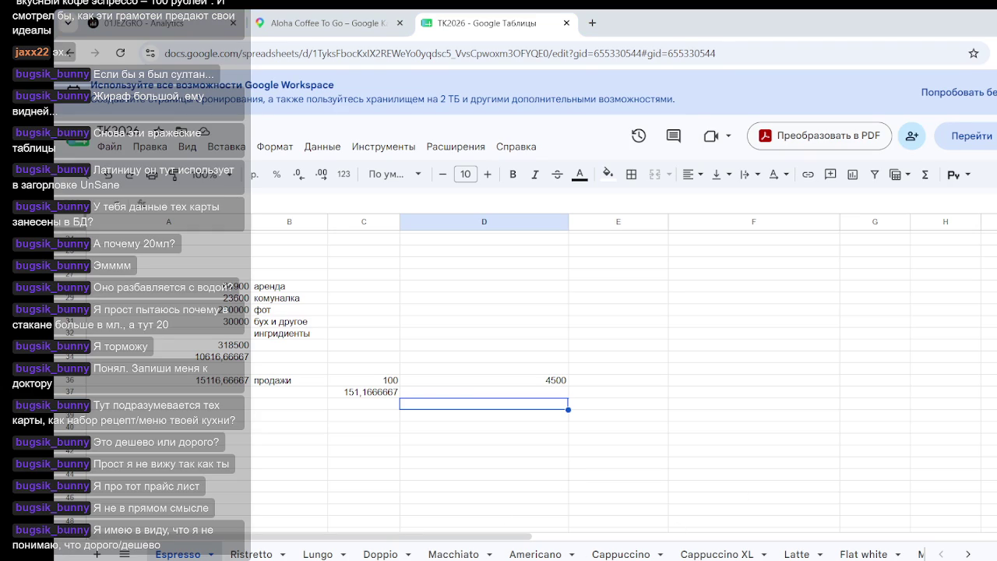
pyautogui.moveTo(175, 265)
pyautogui.mouseDown()
pyautogui.moveTo(616, 450)
pyautogui.moveTo(575, 441)
pyautogui.mouseUp()
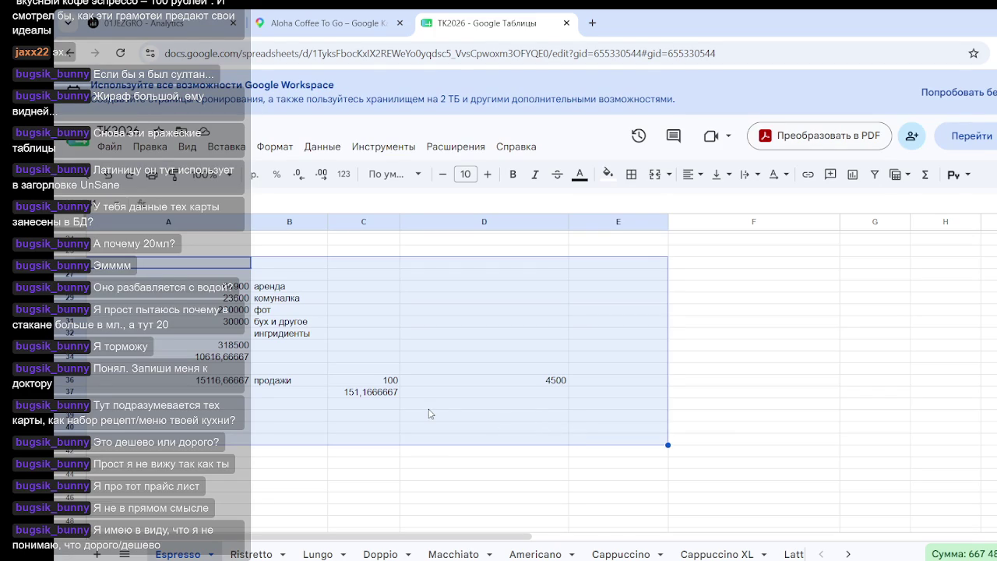
pyautogui.click(426, 407)
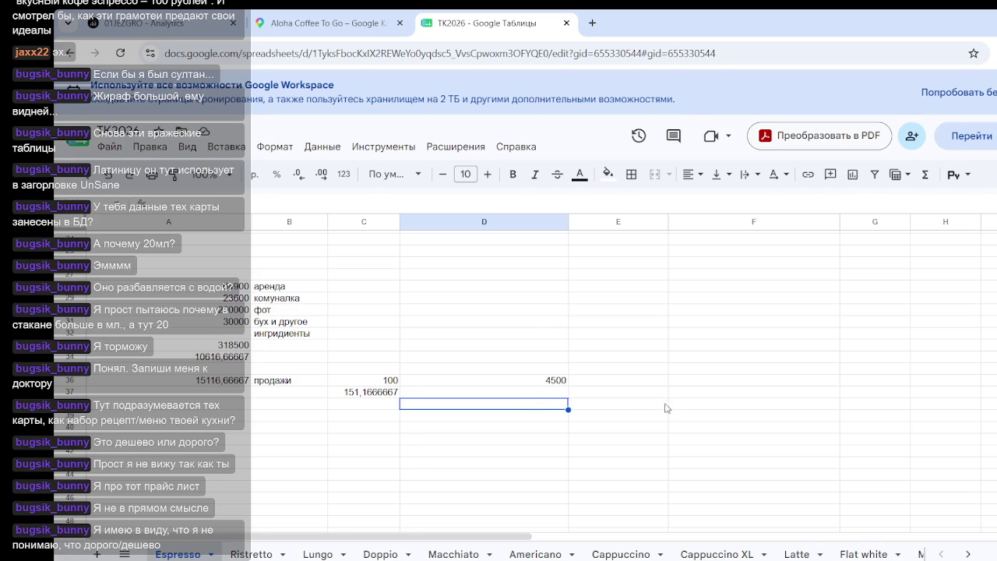
pyautogui.click(596, 383)
pyautogui.scroll(5, 545, 405)
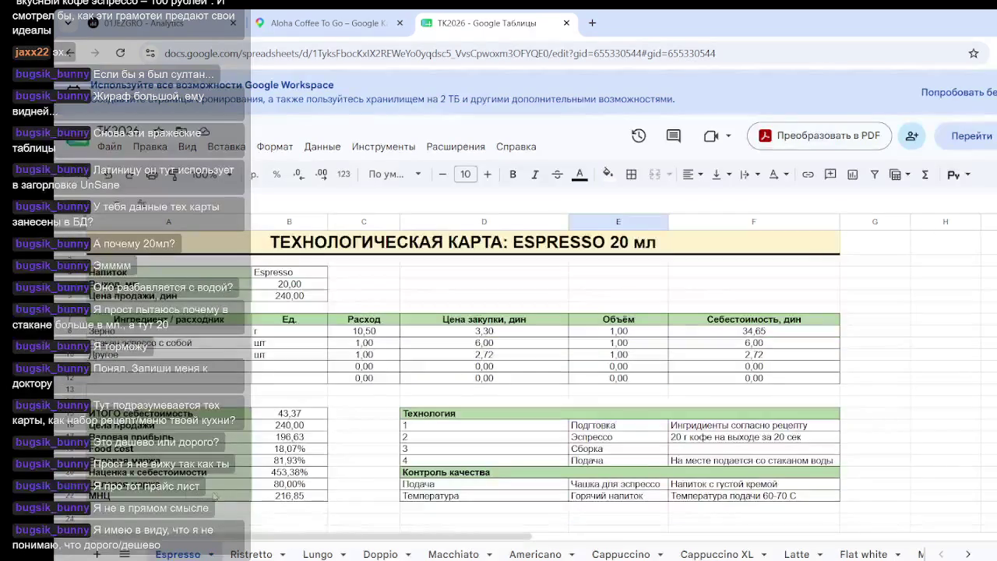
pyautogui.click(310, 485)
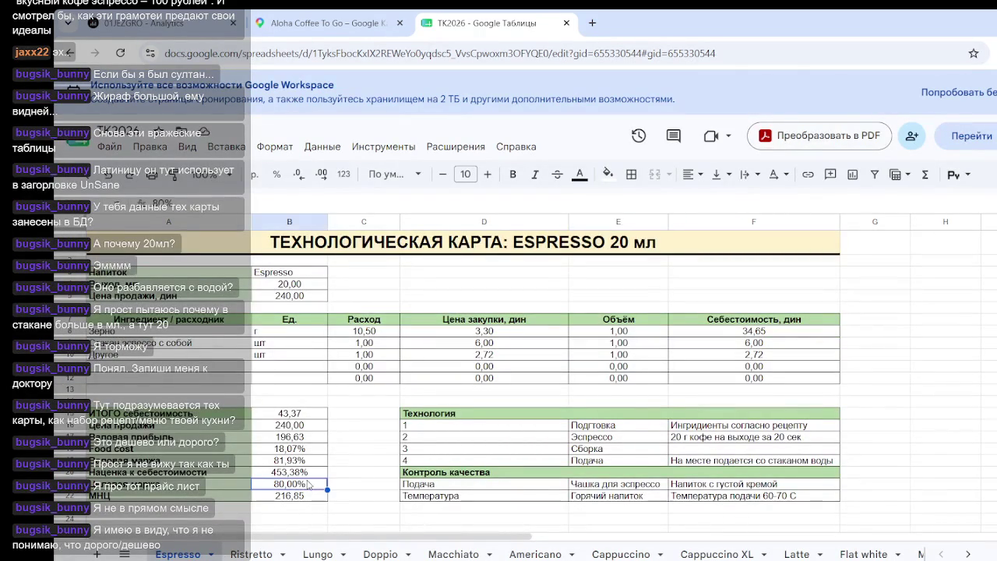
pyautogui.scroll(-5, 462, 462)
pyautogui.scroll(-2, 462, 462)
pyautogui.click(461, 441)
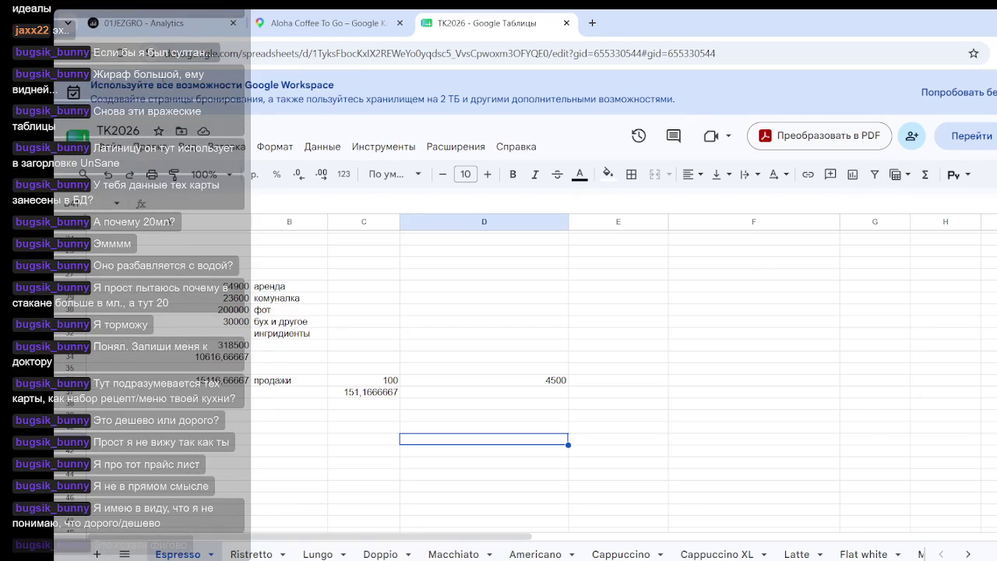
# - In Coffee Analytics' Flex Explorer, set Режим времени to 'Недельный по дням'
pyautogui.click(141, 22)
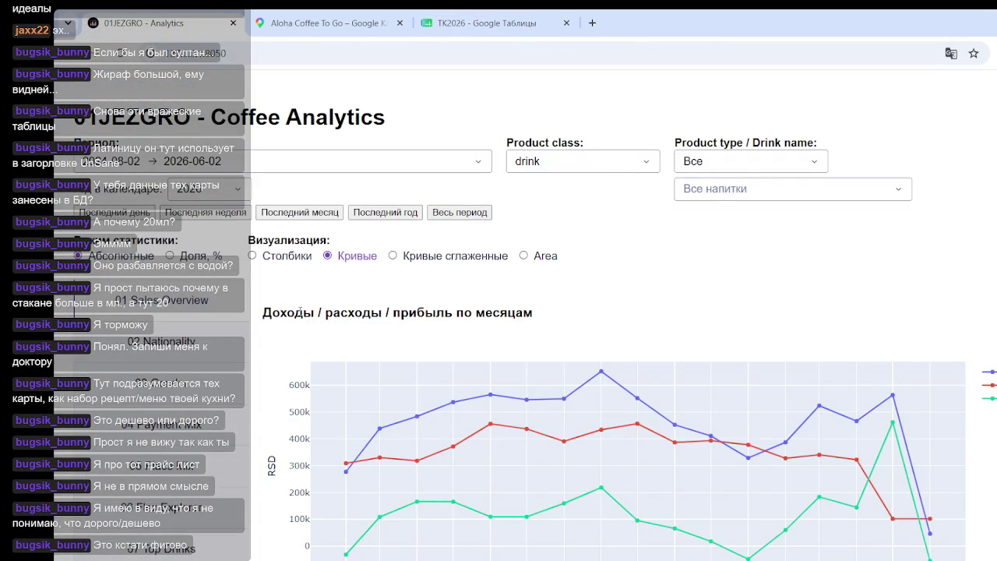
pyautogui.scroll(-3, 191, 396)
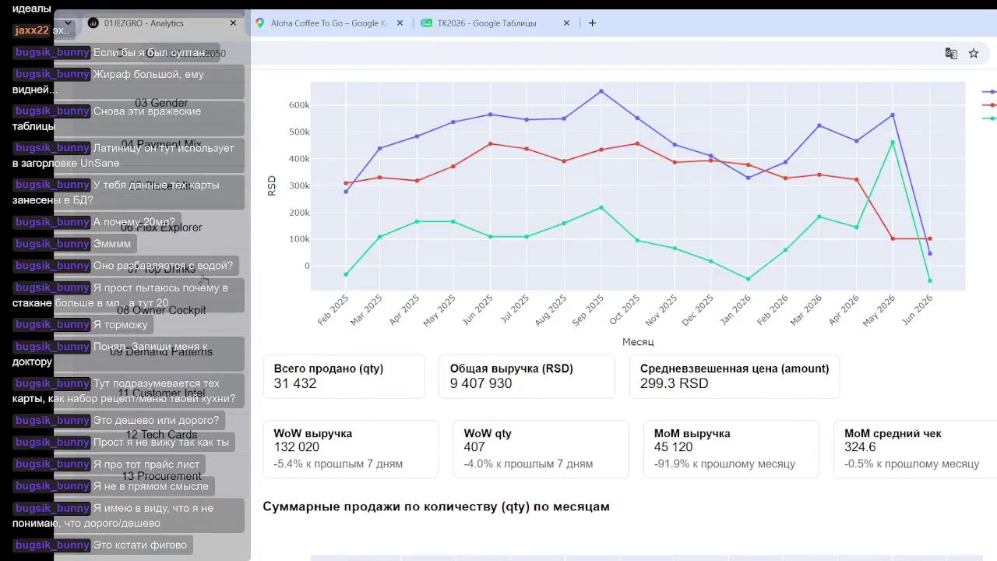
pyautogui.click(199, 234)
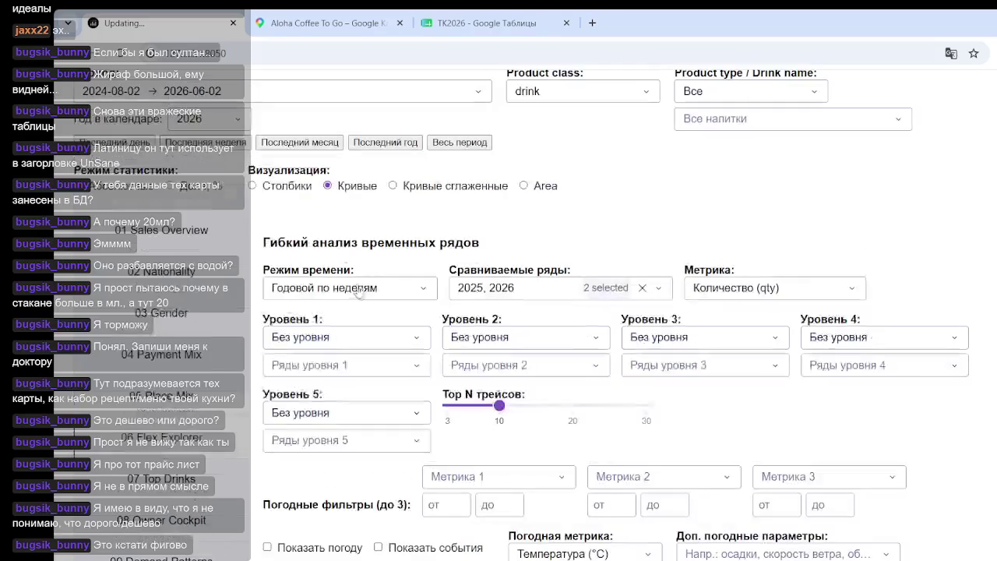
pyautogui.click(357, 289)
pyautogui.scroll(-2, 355, 382)
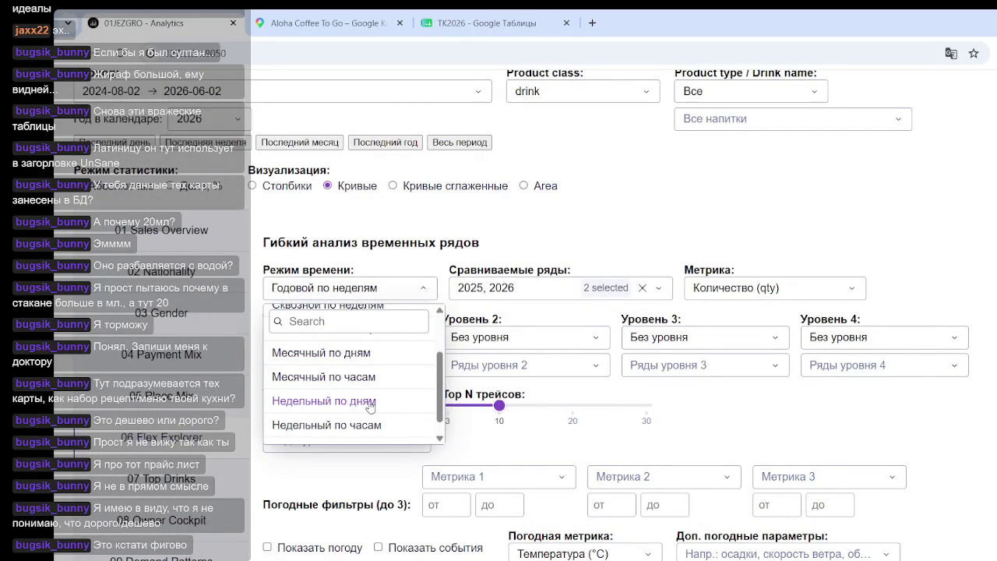
pyautogui.click(370, 407)
# - Scroll to the W22/W23 stats table and select the W23 average daily quantity 69.5
pyautogui.scroll(-2, 468, 351)
pyautogui.scroll(-5, 507, 312)
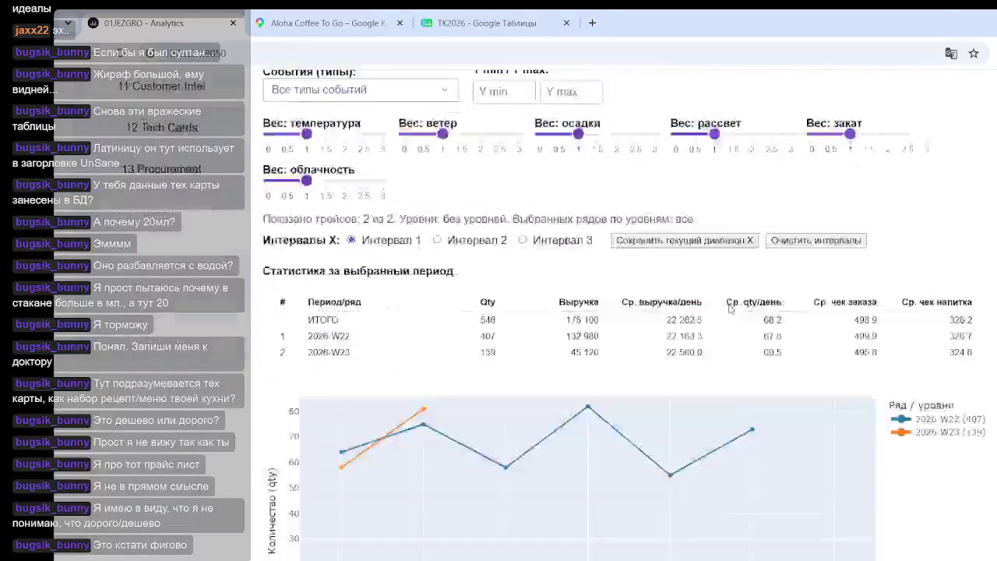
pyautogui.scroll(-3, 529, 258)
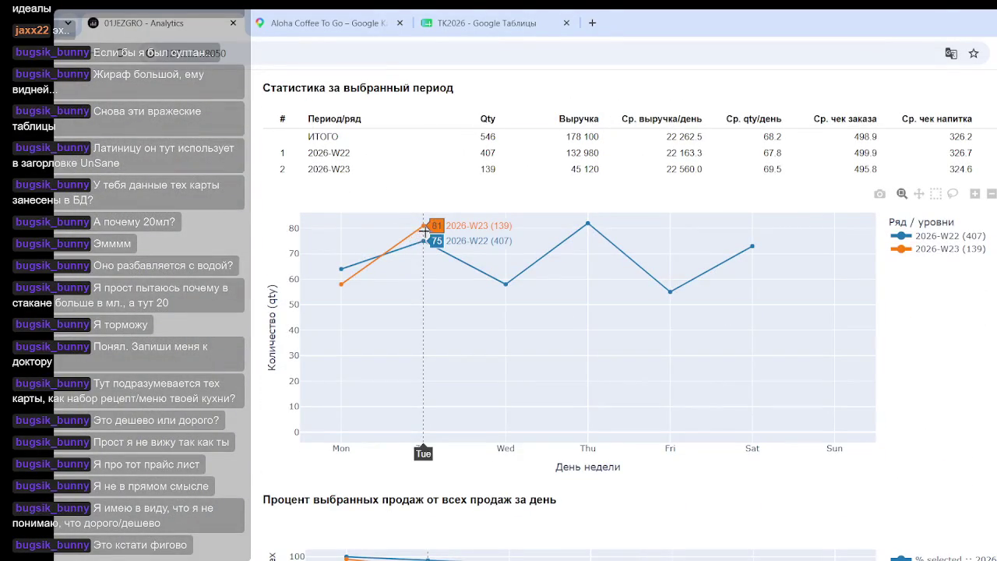
pyautogui.moveTo(790, 171)
pyautogui.mouseDown()
pyautogui.moveTo(751, 172)
pyautogui.moveTo(762, 153)
pyautogui.mouseUp()
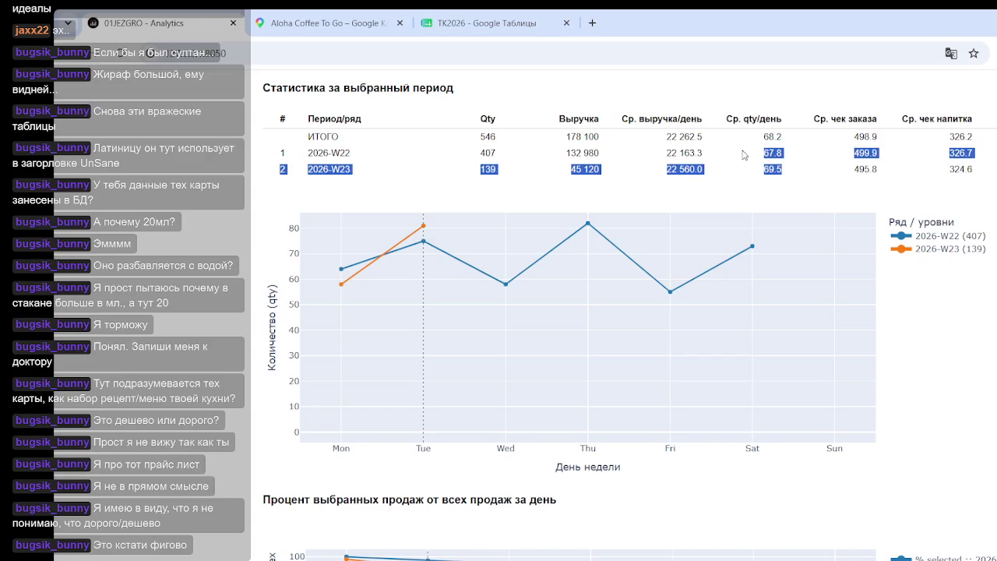
pyautogui.click(780, 171)
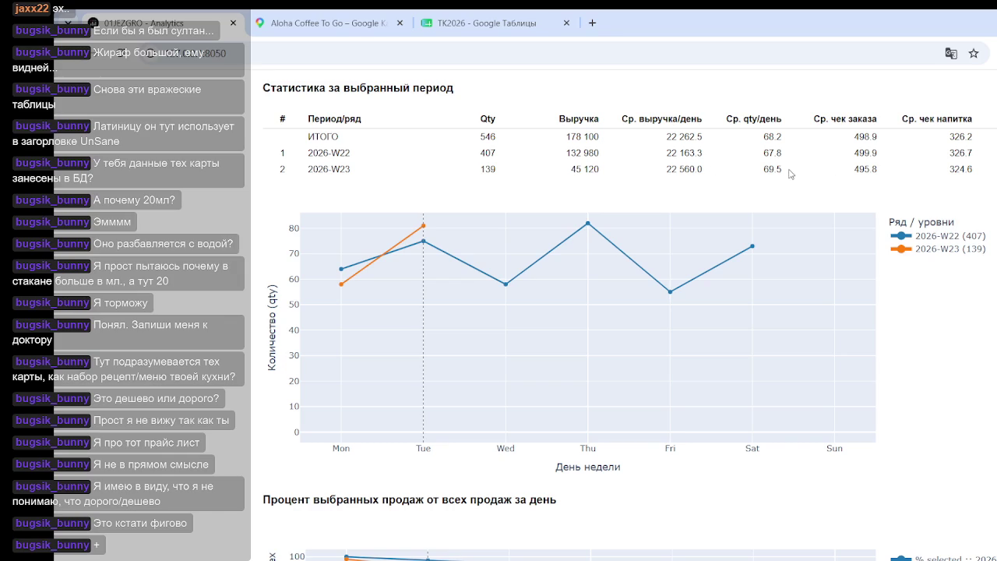
pyautogui.moveTo(786, 173); pyautogui.dragTo(753, 173)
pyautogui.click(773, 168)
pyautogui.doubleClick(774, 168)
pyautogui.click(772, 168)
pyautogui.click(479, 23)
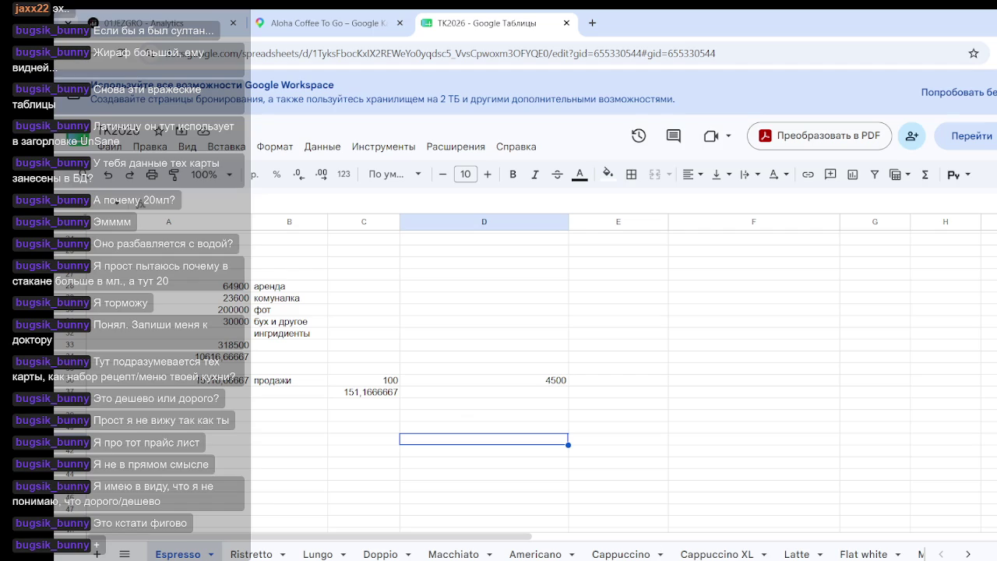
# - Enter 70 sales in C39 and =C39*45 in D39, giving an ingredient cost of 3150
pyautogui.click(382, 370)
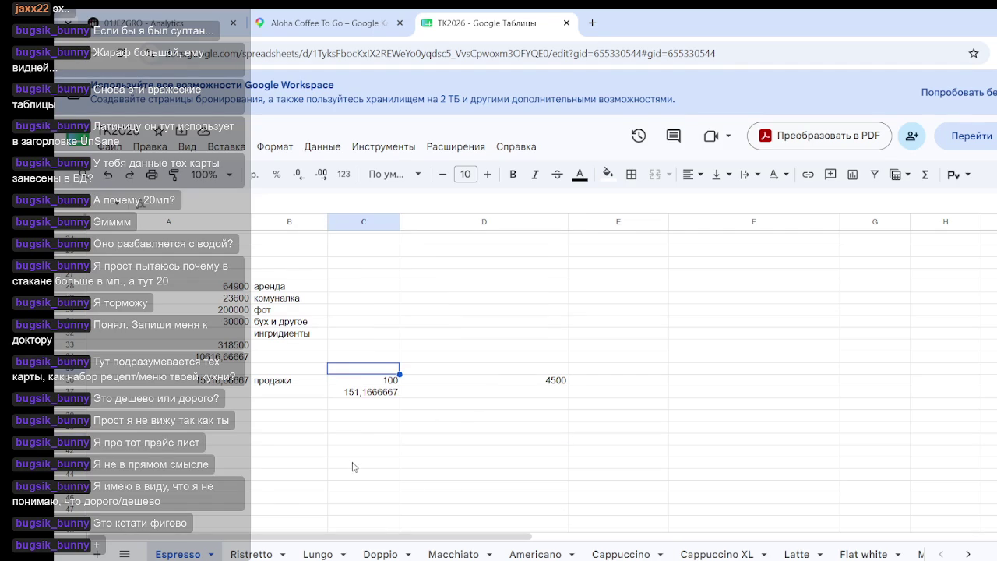
pyautogui.click(372, 417)
pyautogui.write('70')
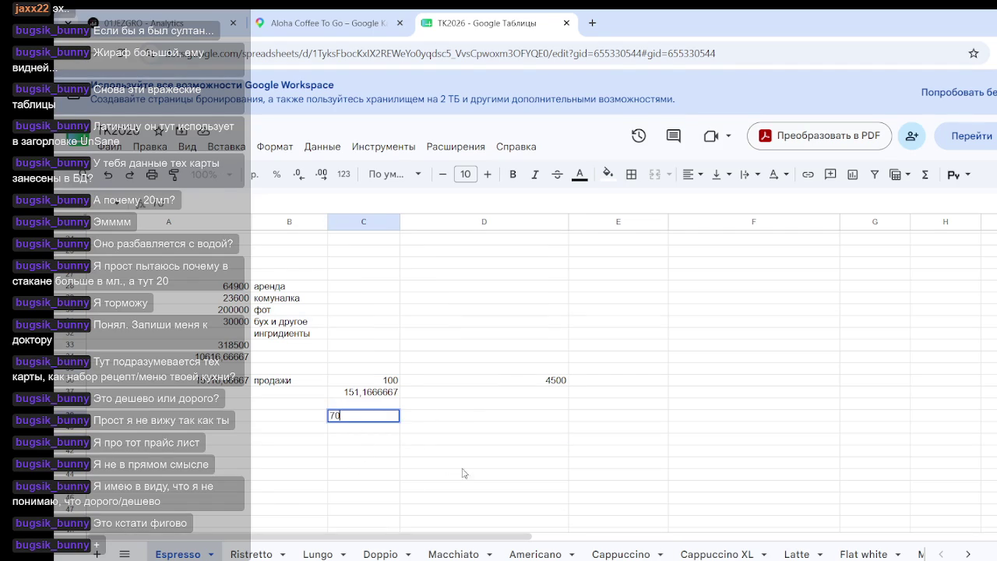
pyautogui.click(466, 473)
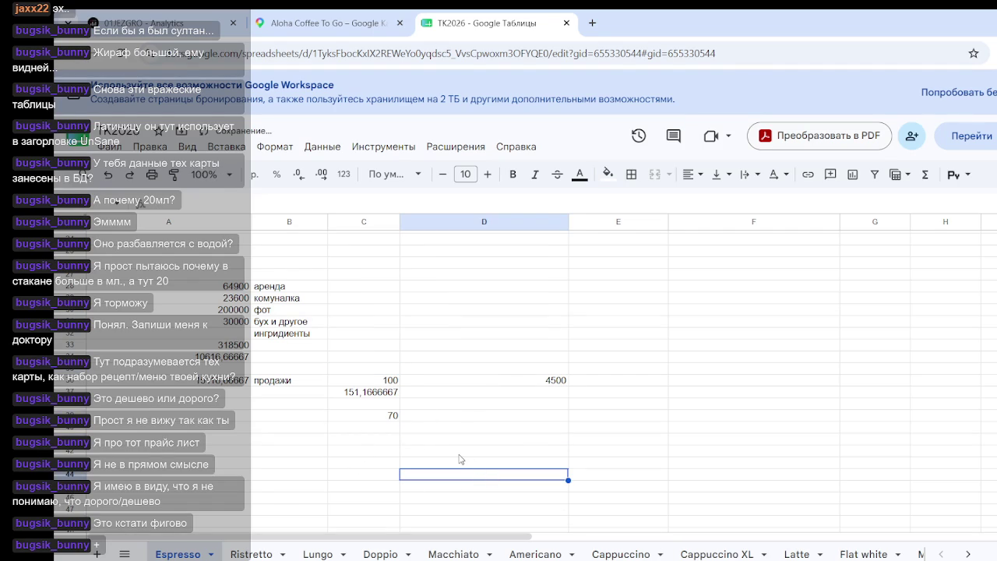
pyautogui.click(519, 418)
pyautogui.doubleClick(520, 417)
pyautogui.write('=')
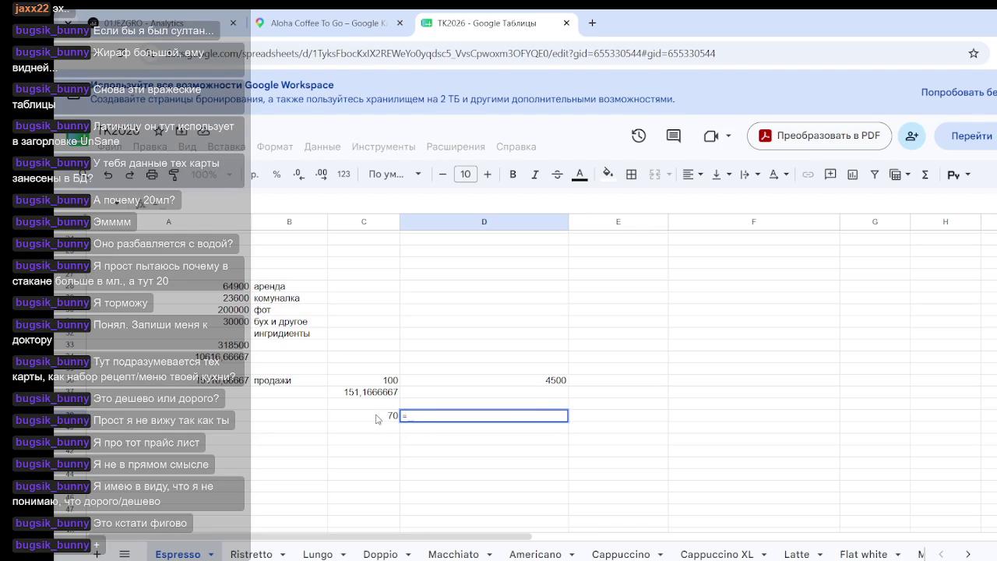
pyautogui.click(378, 420)
pyautogui.write('*45')
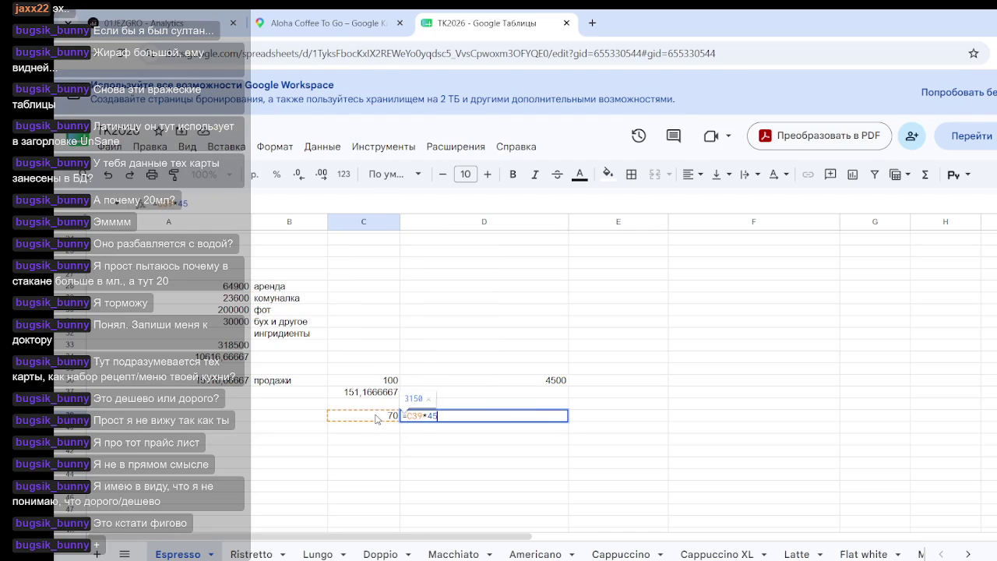
pyautogui.press('Return')
pyautogui.click(510, 383)
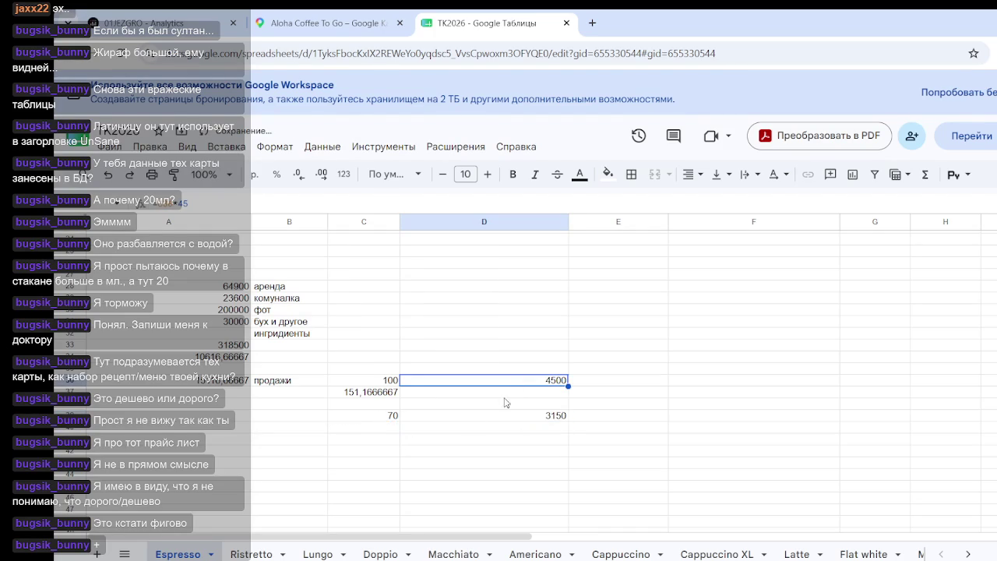
pyautogui.click(514, 419)
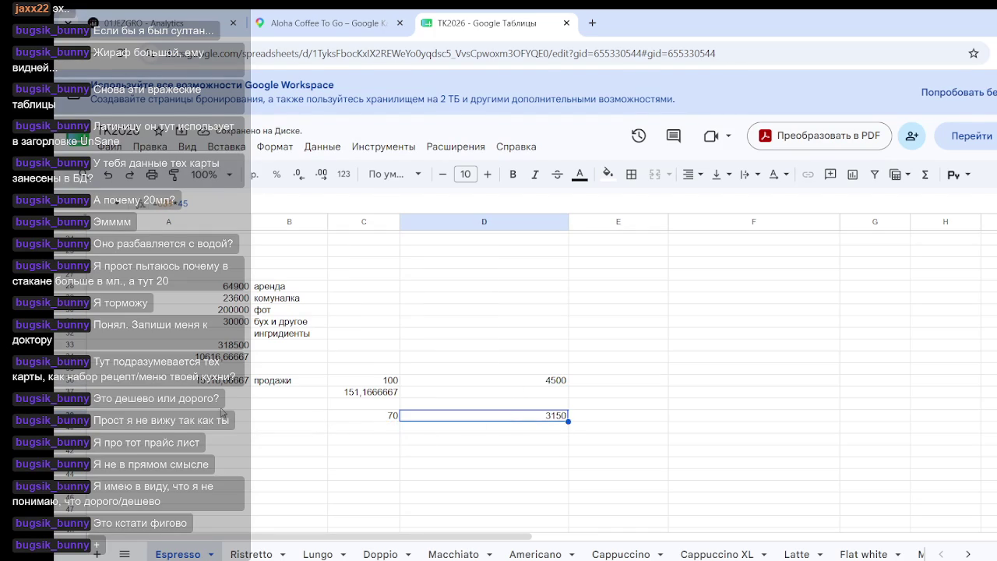
# - Build A39 from the A34 overhead and D39's 3150, giving a 13766,66667 total
pyautogui.click(219, 416)
pyautogui.click(225, 358)
pyautogui.write('/')
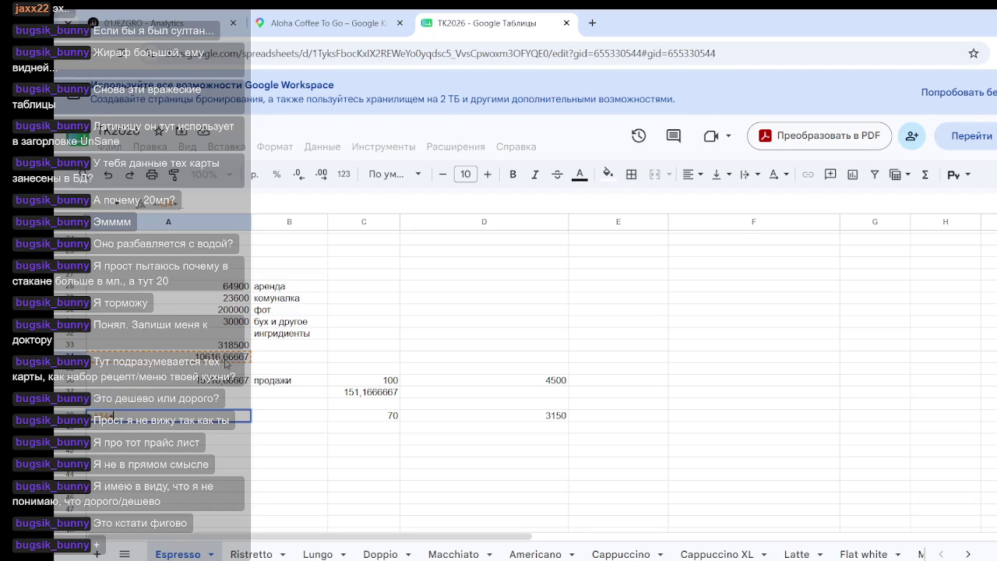
pyautogui.click(544, 420)
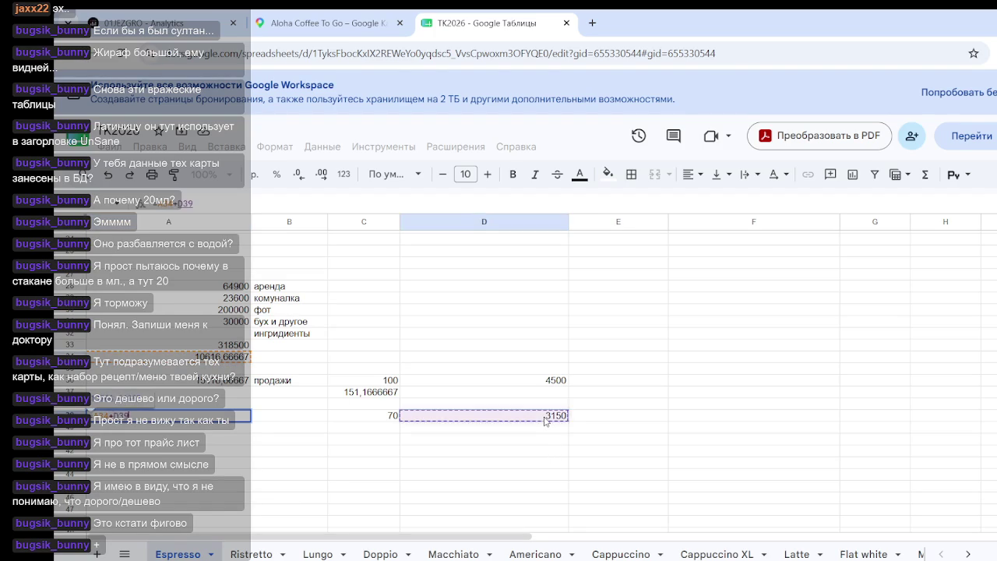
pyautogui.press('Return')
pyautogui.click(268, 437)
pyautogui.press('Left')
pyautogui.press('Up')
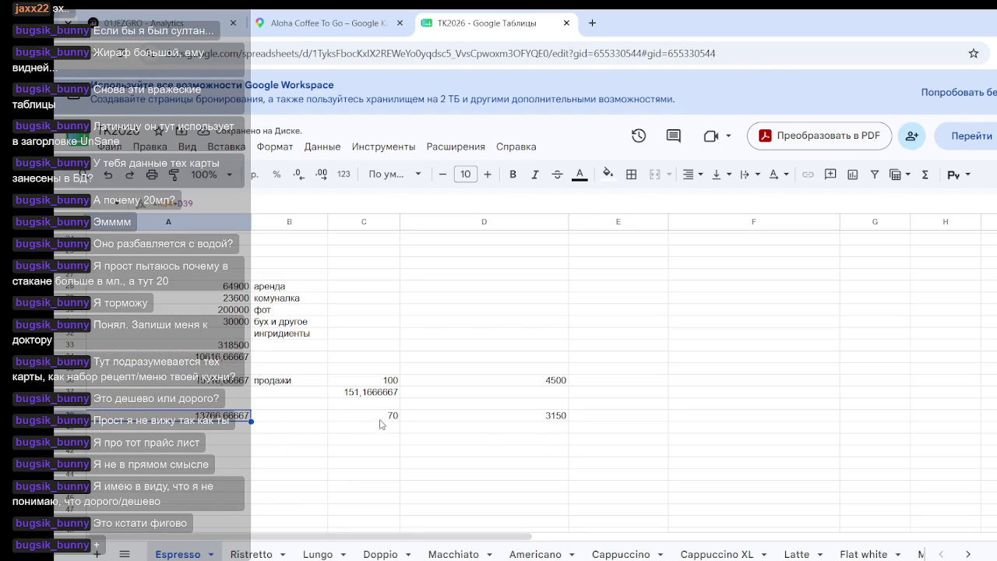
pyautogui.click(378, 428)
# - Enter =A39/C39 in C40, giving a per-cup cost of 196,6666667
pyautogui.write('=')
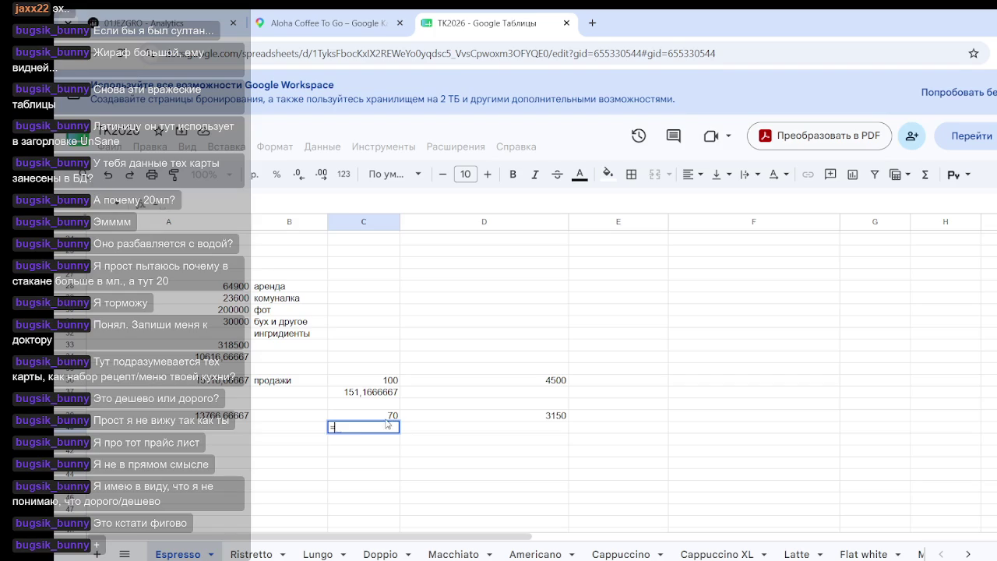
pyautogui.click(209, 416)
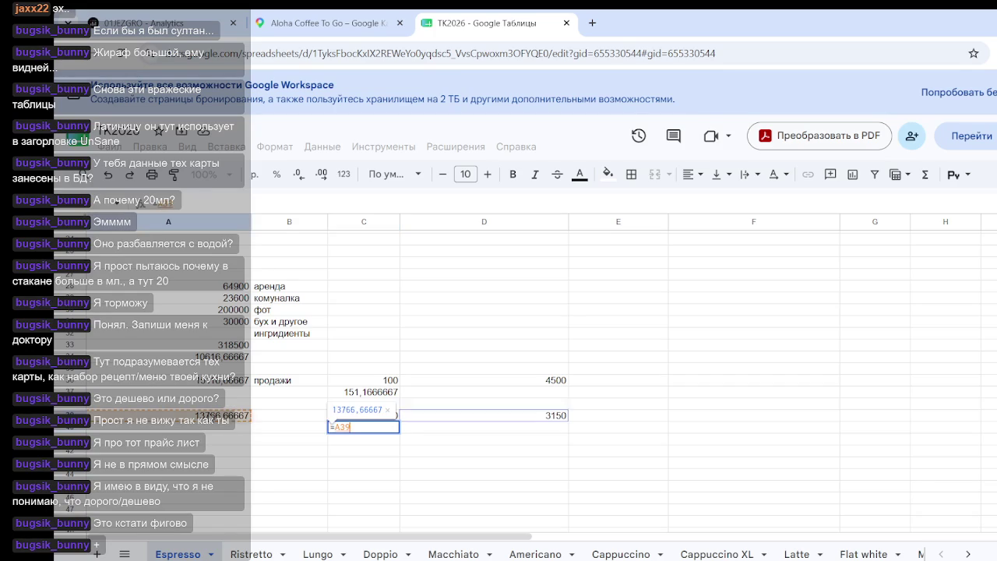
pyautogui.write('/C39')
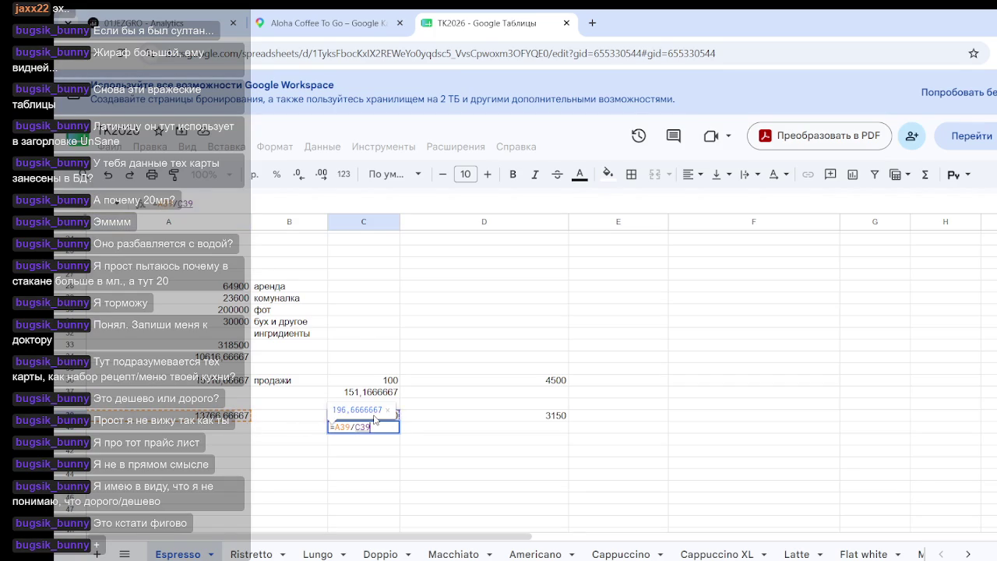
pyautogui.press('Return')
pyautogui.click(403, 460)
pyautogui.click(379, 428)
pyautogui.click(580, 487)
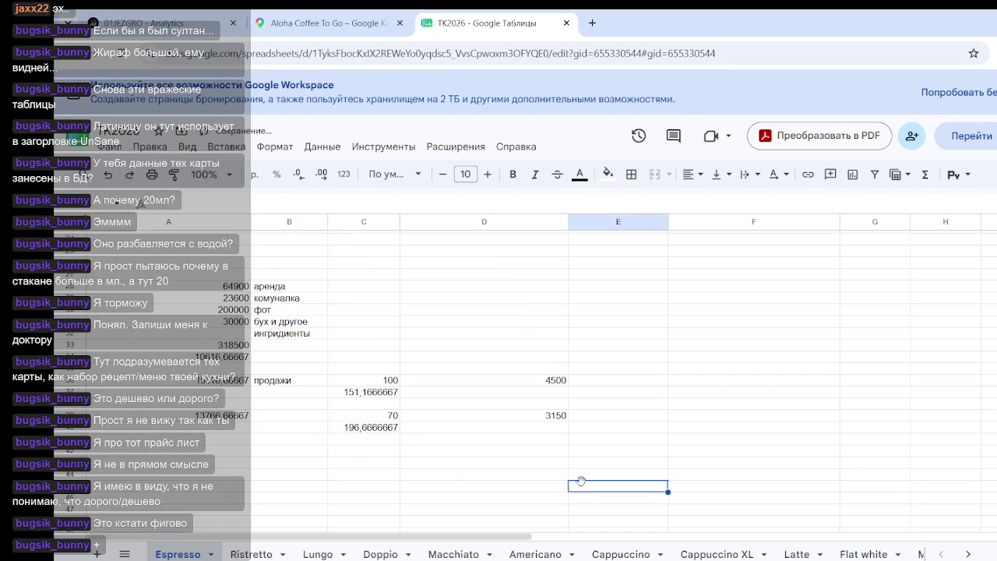
pyautogui.click(378, 428)
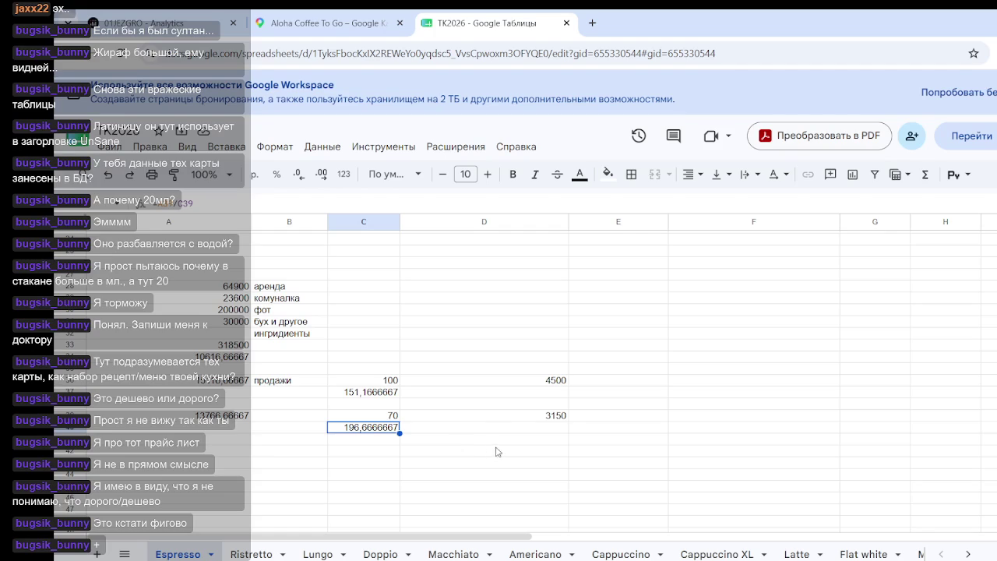
# - Review the A39 total cost formula, then select E39 beside the 3150
pyautogui.click(226, 416)
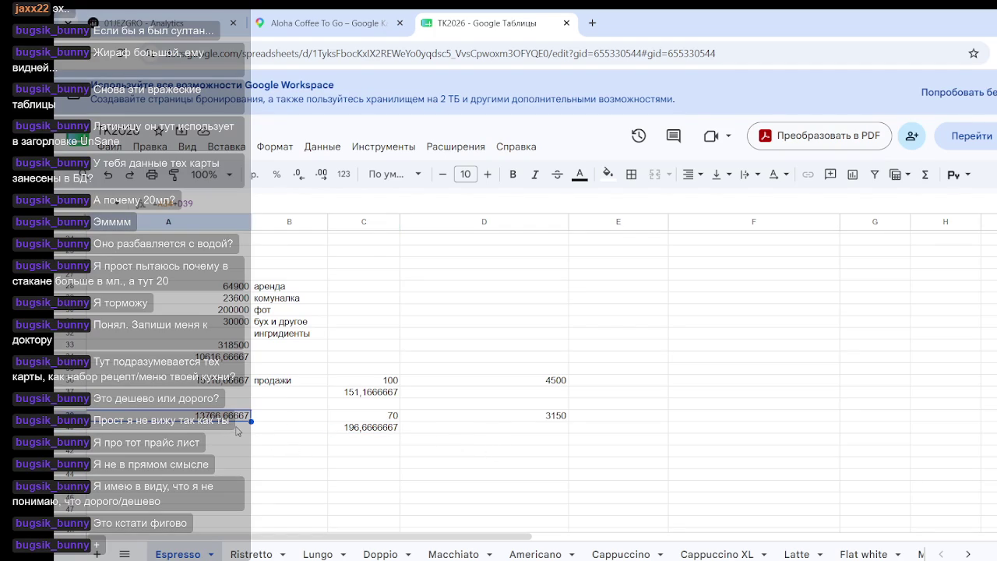
pyautogui.click(232, 430)
pyautogui.click(237, 419)
pyautogui.click(215, 430)
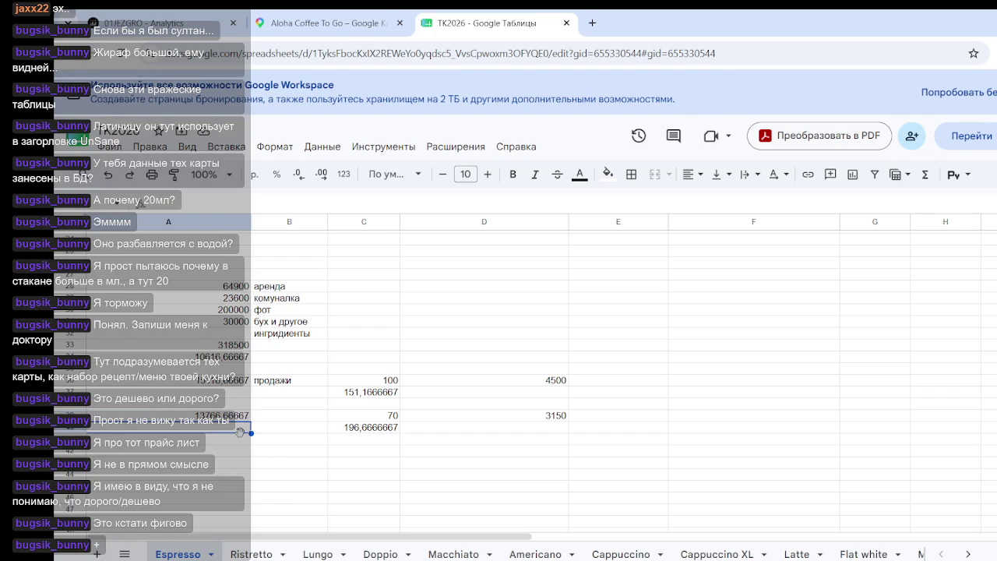
pyautogui.click(235, 464)
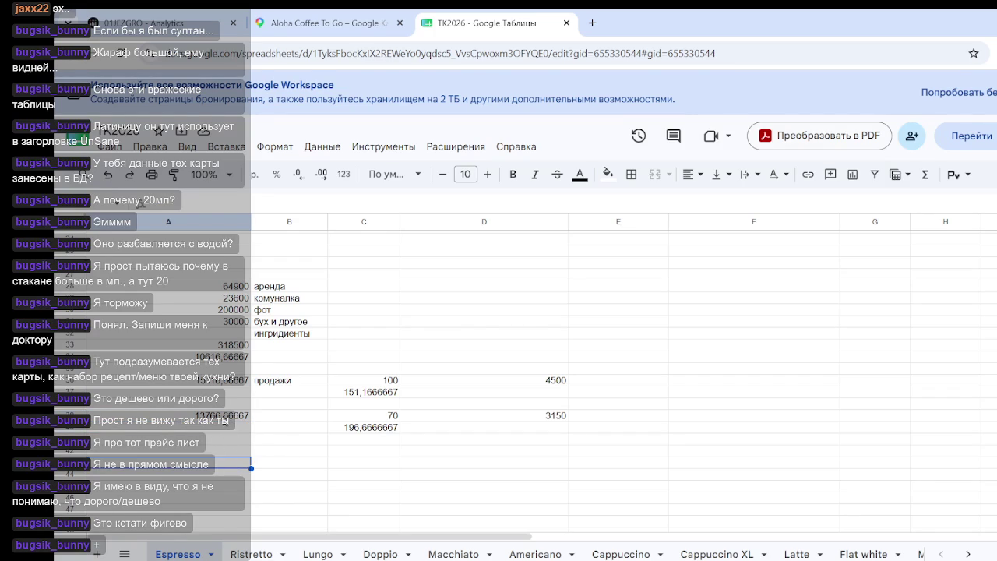
pyautogui.click(581, 419)
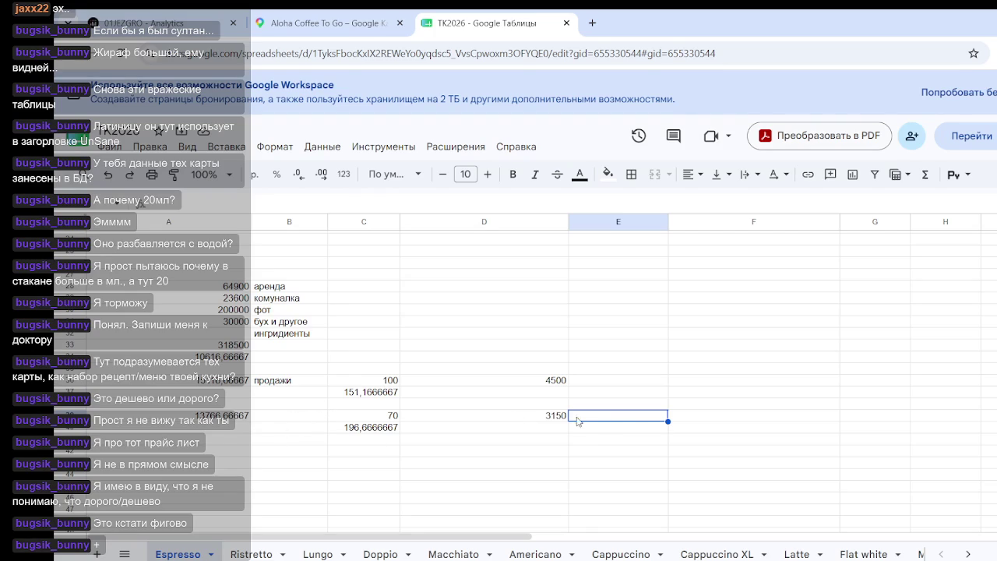
# - Enter 5000 in E39 and =E39*30 in F39, giving 150000
pyautogui.write('5000')
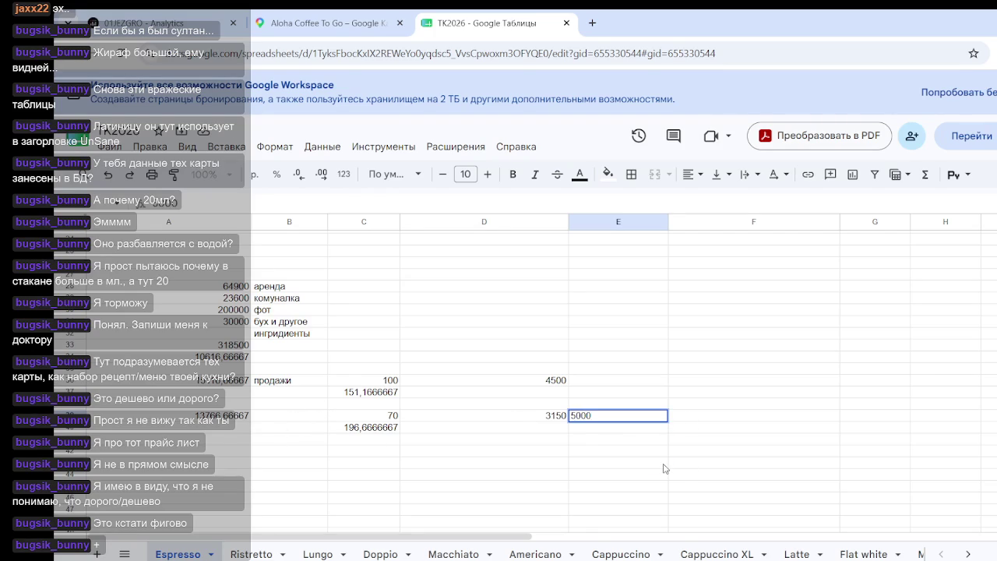
pyautogui.click(664, 467)
pyautogui.click(216, 420)
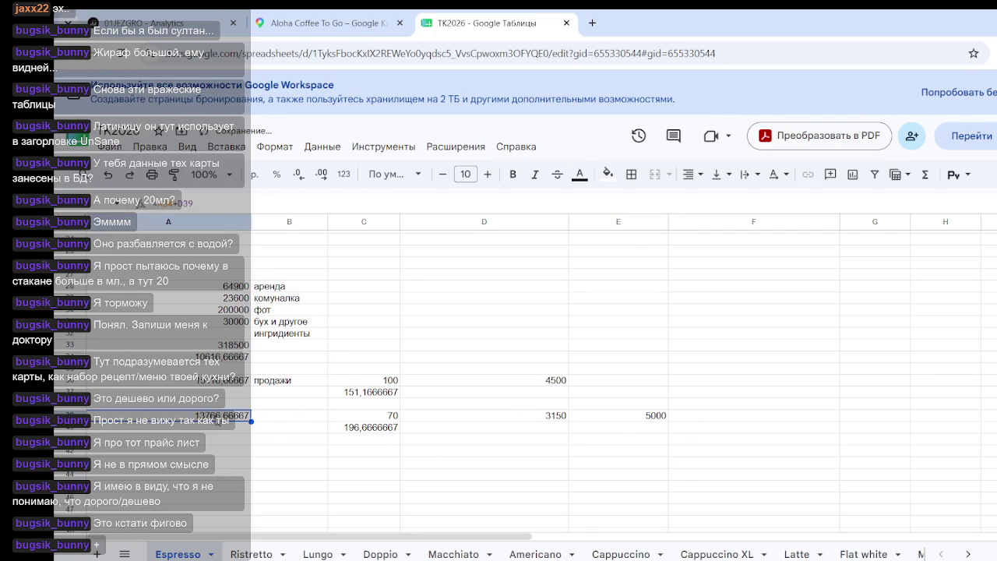
pyautogui.click(701, 420)
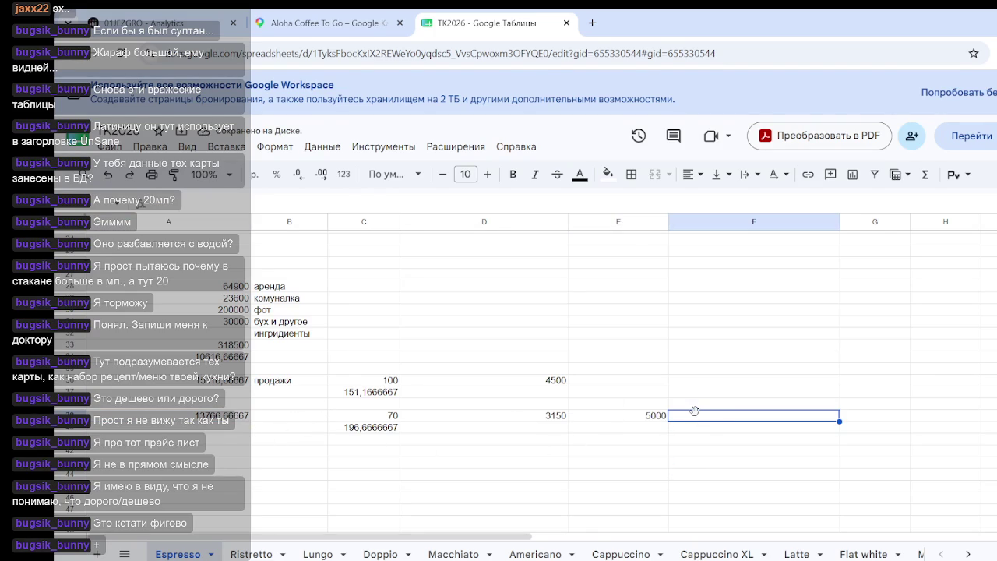
pyautogui.write('=')
pyautogui.click(643, 418)
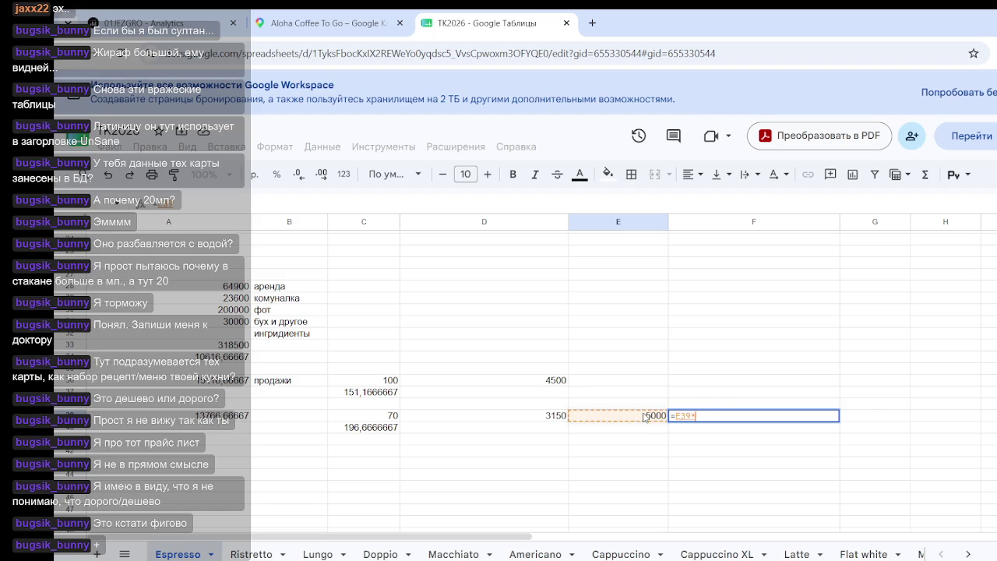
pyautogui.write('*30')
pyautogui.press('Return')
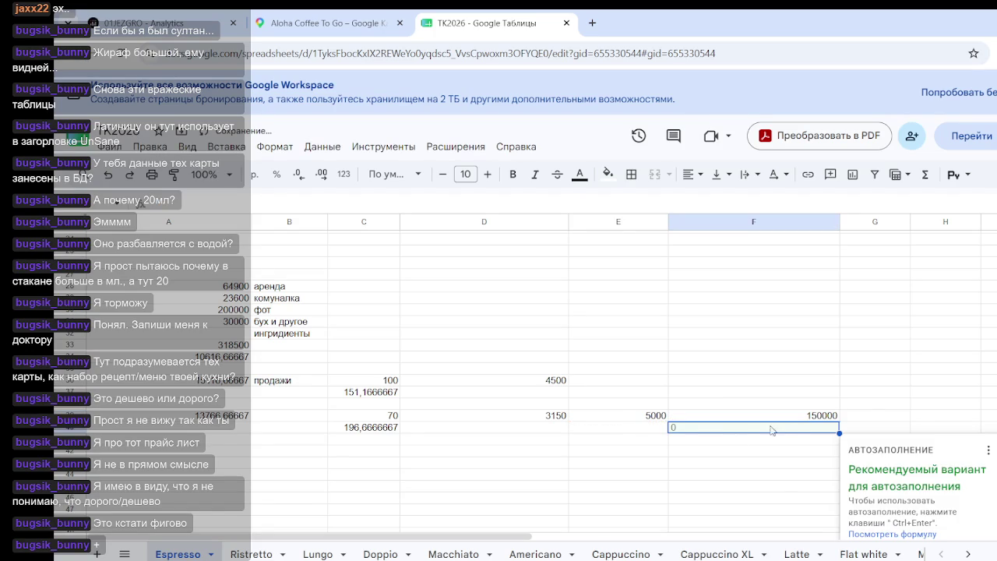
pyautogui.click(779, 476)
pyautogui.click(811, 417)
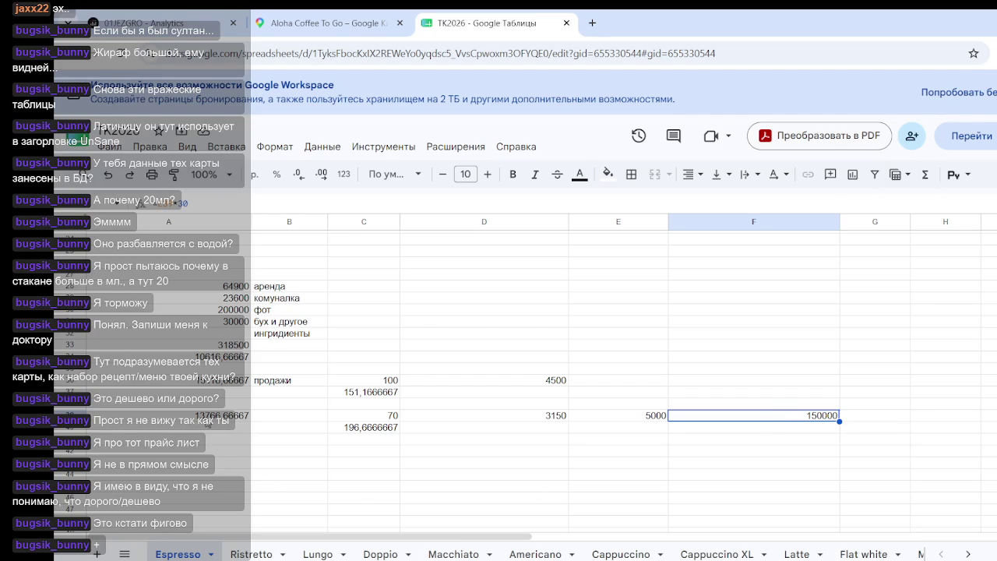
# - Extend the A39 formula to add E39, making the per-cup cost 268,0952381
pyautogui.click(208, 418)
pyautogui.click(214, 205)
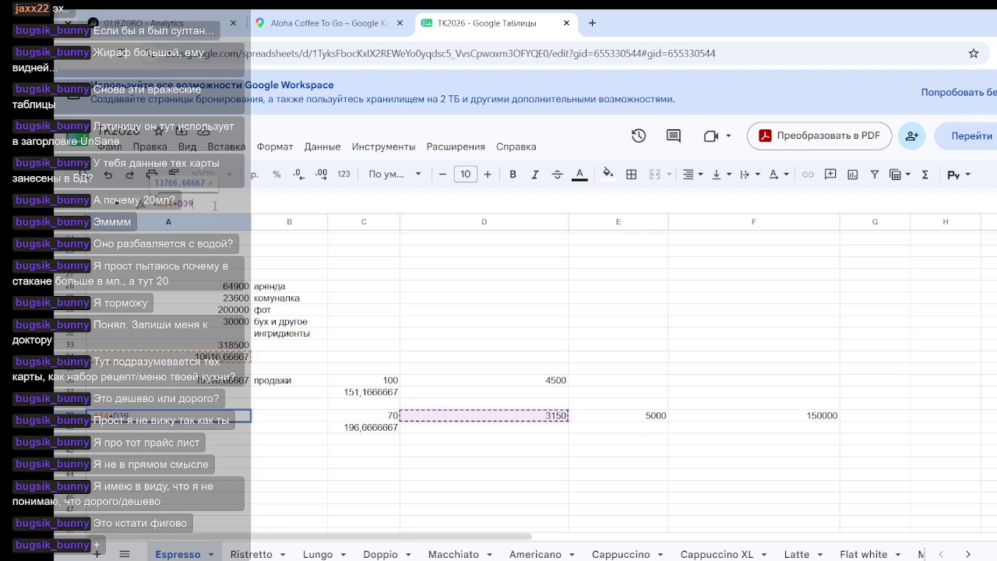
pyautogui.write('+')
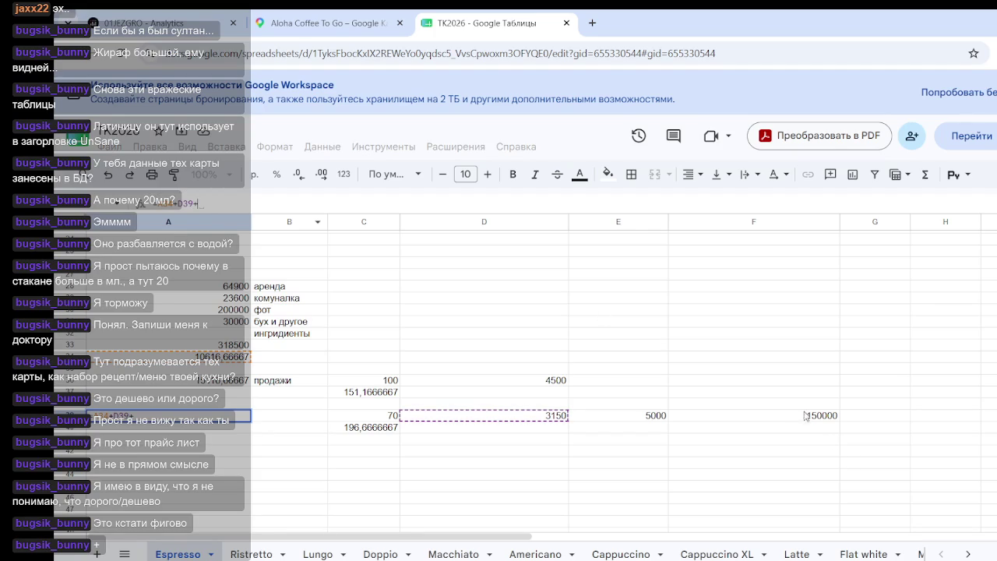
pyautogui.click(657, 418)
pyautogui.press('Return')
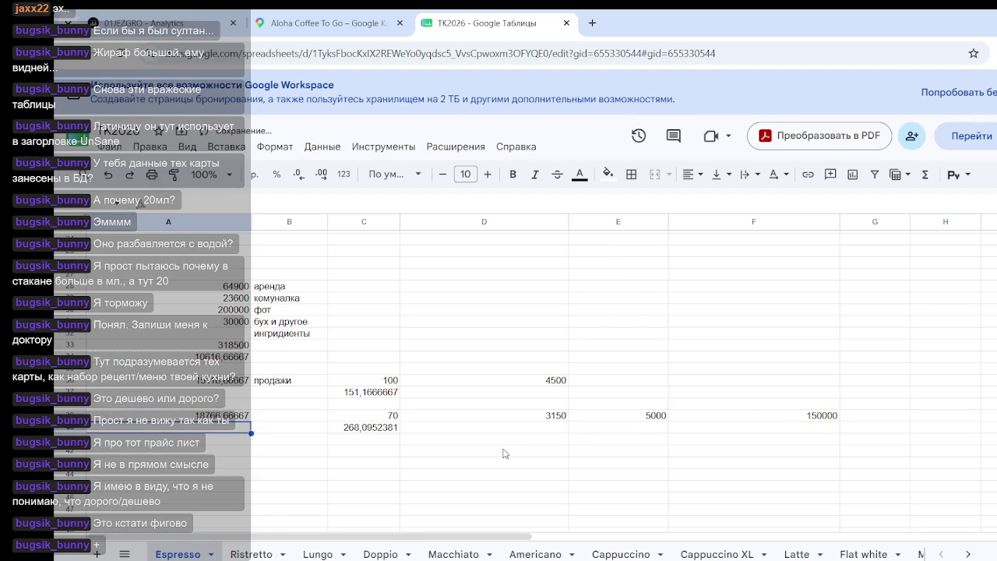
pyautogui.click(504, 452)
pyautogui.click(385, 429)
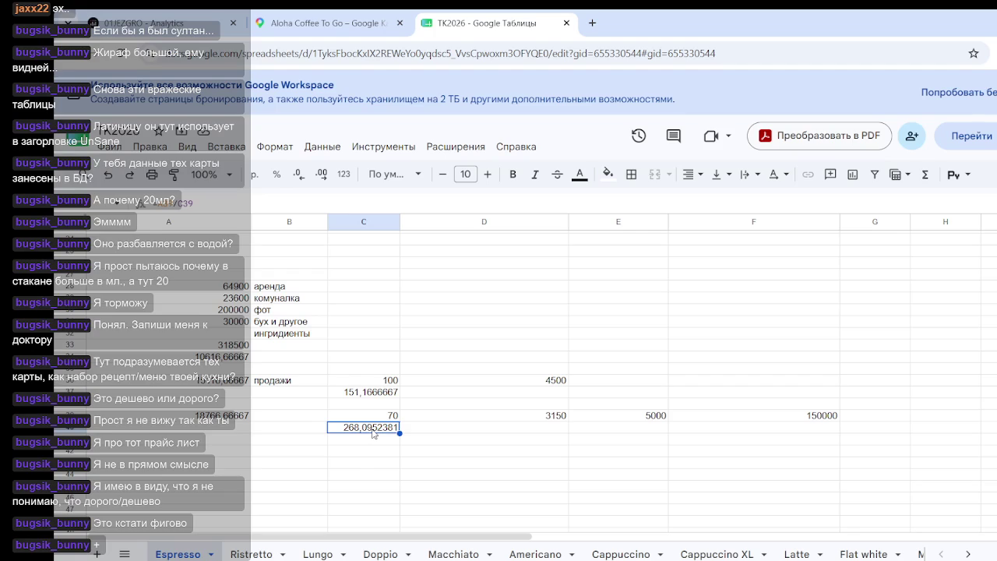
# - Review the per-cup cost and the 70 sales figure, then select the 5000 in E39
pyautogui.click(365, 454)
pyautogui.click(365, 433)
pyautogui.click(366, 464)
pyautogui.click(368, 431)
pyautogui.click(370, 459)
pyautogui.click(360, 432)
pyautogui.click(390, 419)
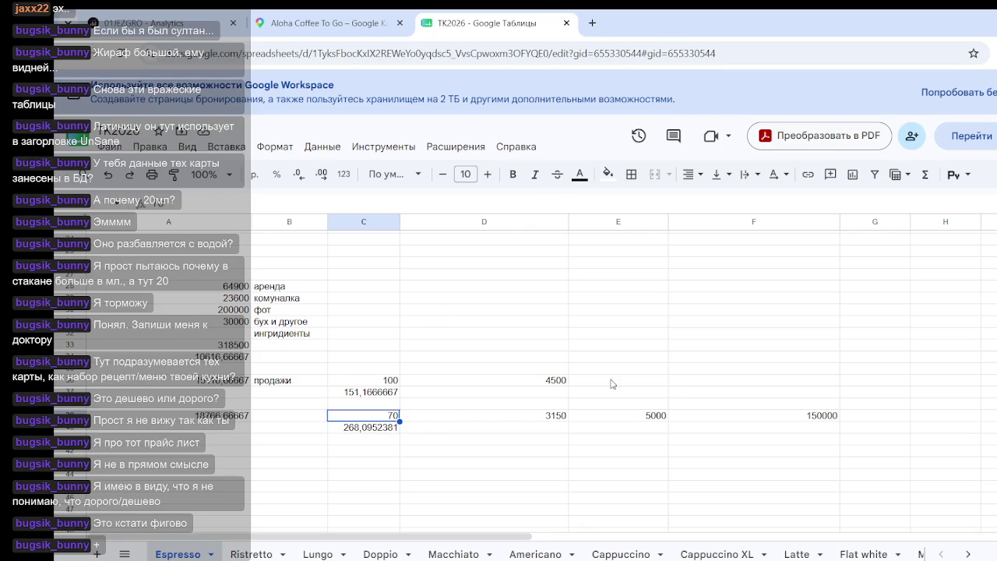
pyautogui.click(659, 417)
# - Change E39 from 5000 to 3000, so F39 becomes 90000
pyautogui.doubleClick(214, 202)
pyautogui.write('300')
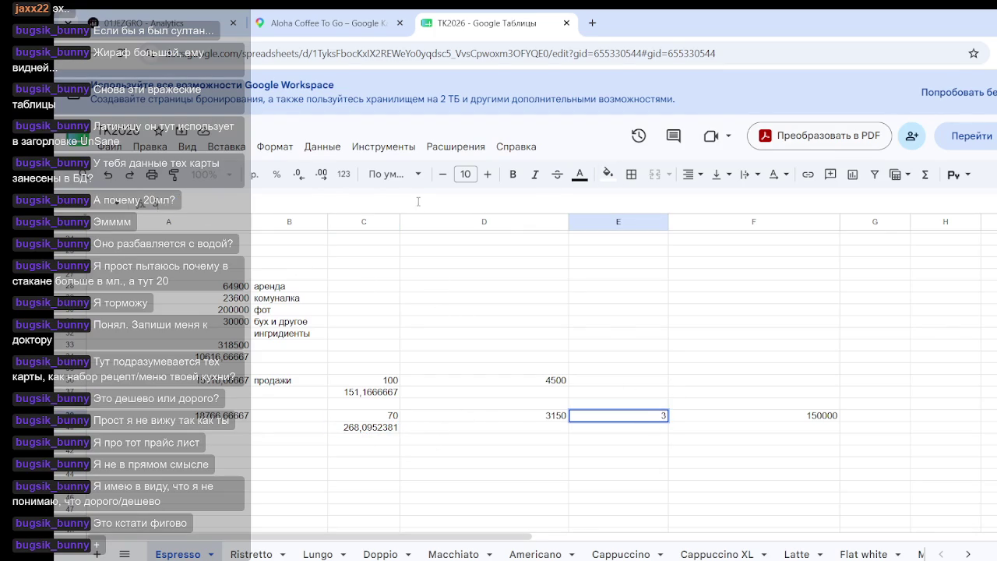
pyautogui.press('Return')
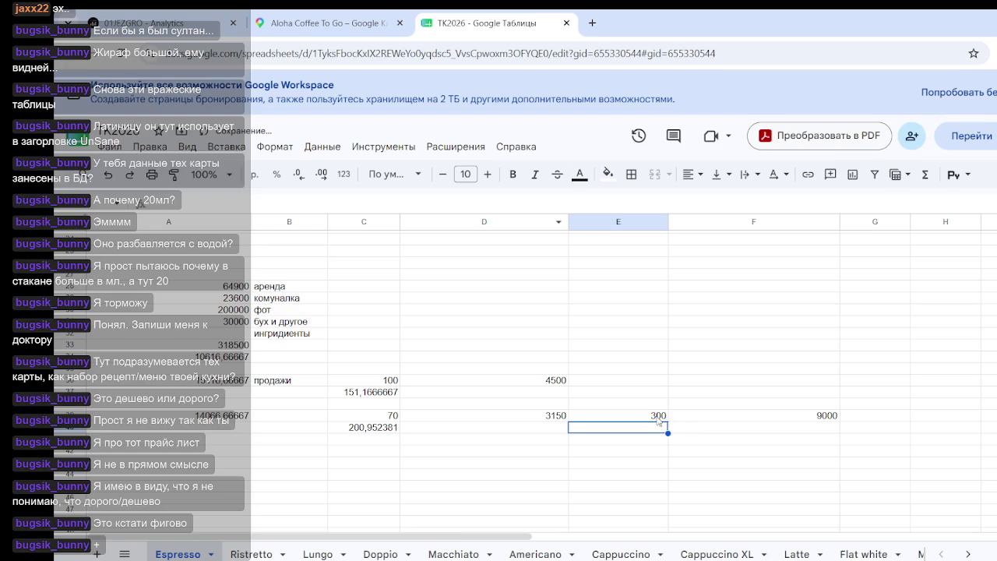
pyautogui.click(626, 417)
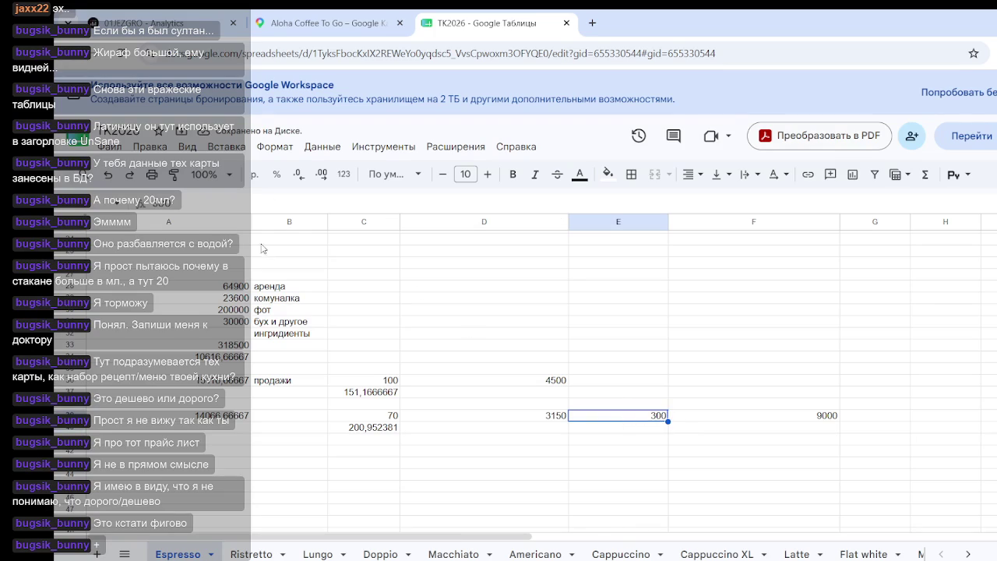
pyautogui.press('Return')
pyautogui.write('0')
pyautogui.press('Return')
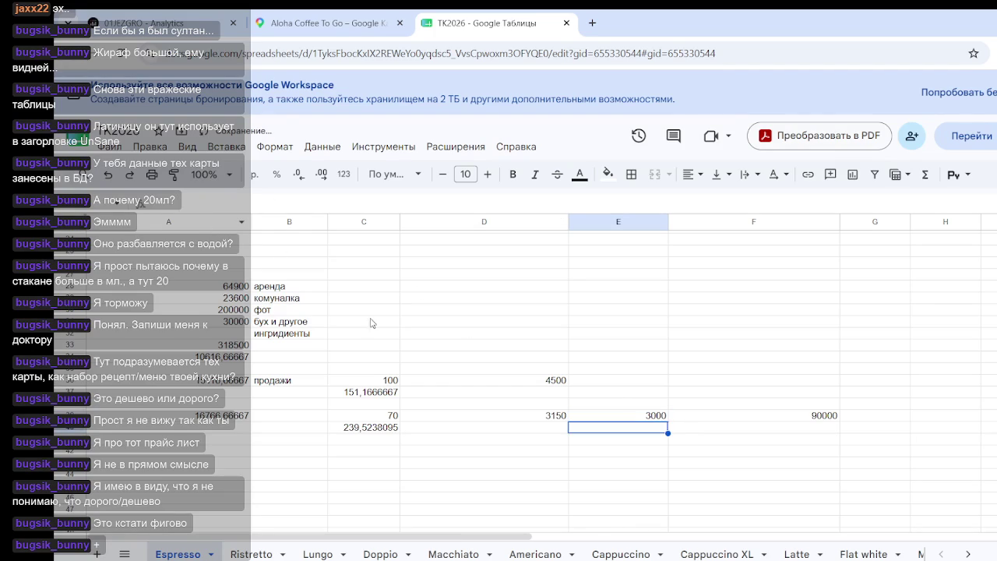
pyautogui.click(547, 437)
pyautogui.click(623, 417)
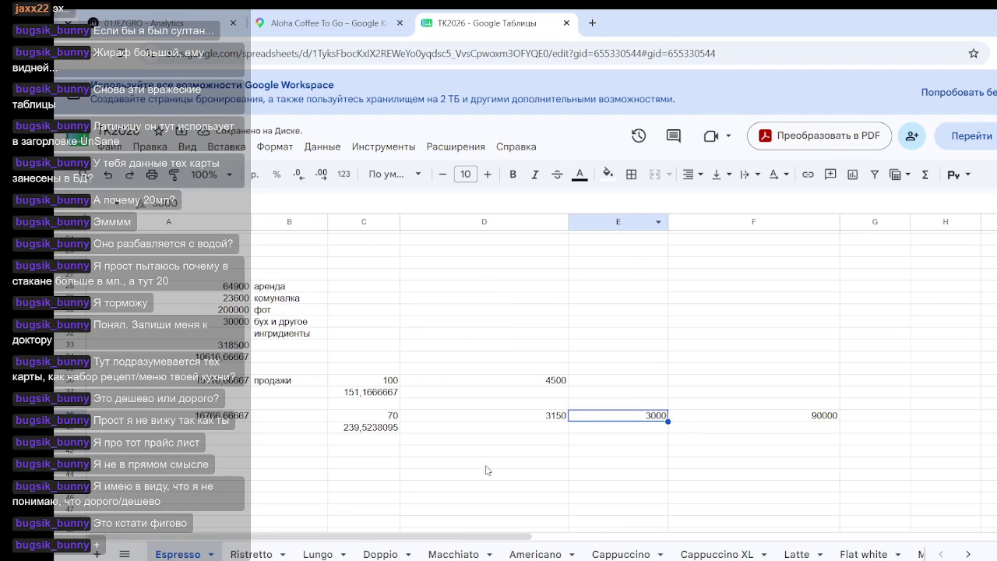
# - Check the 239,5238095 per-cup cost and the МНЦ formula, then start re-editing E39
pyautogui.click(364, 431)
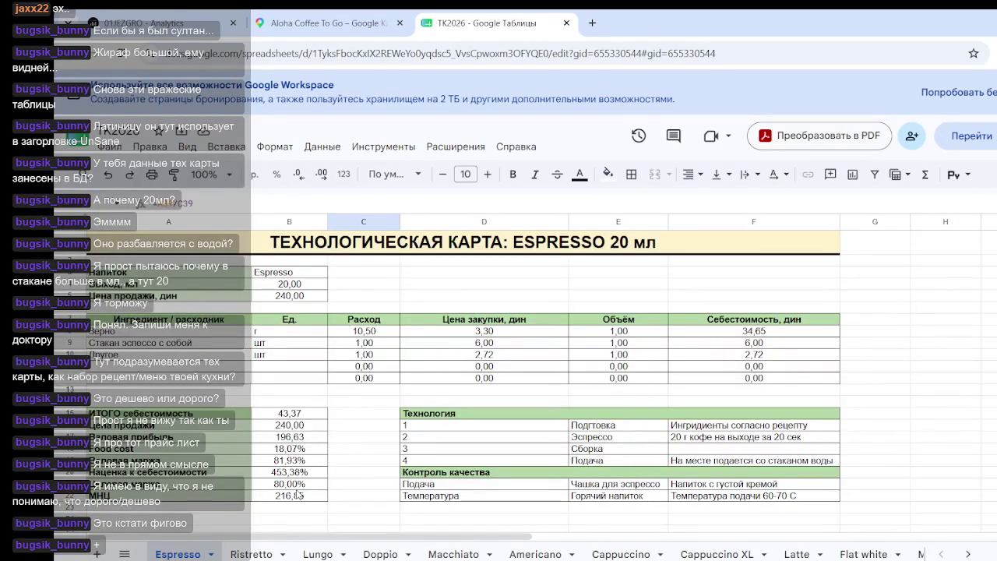
pyautogui.scroll(-2, 300, 494)
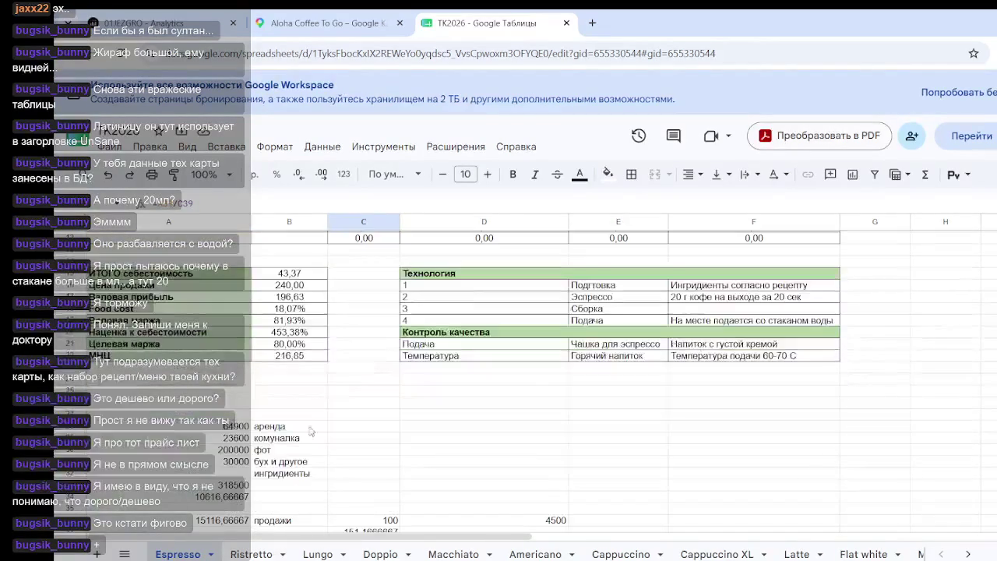
pyautogui.click(298, 366)
pyautogui.scroll(-4, 458, 381)
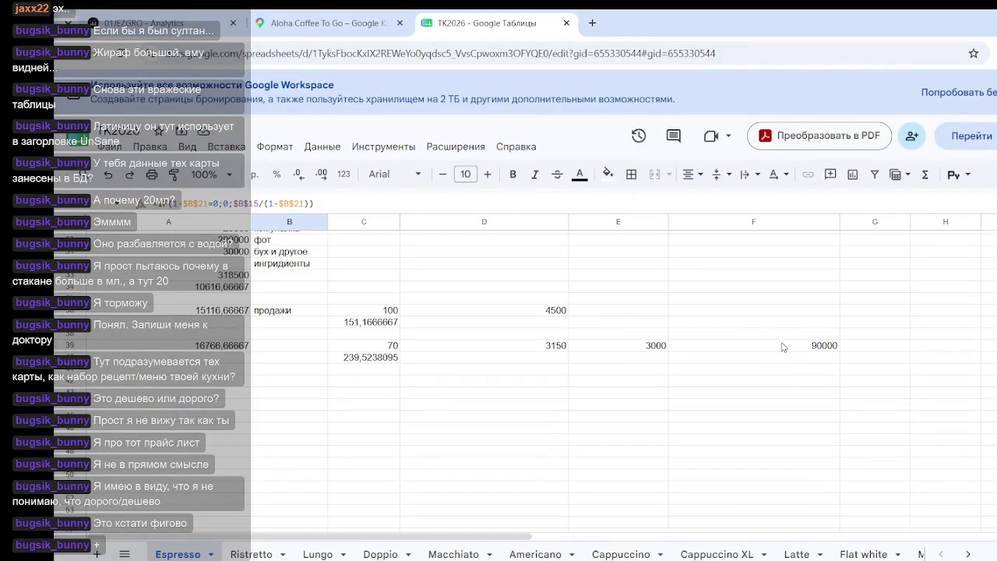
pyautogui.click(661, 347)
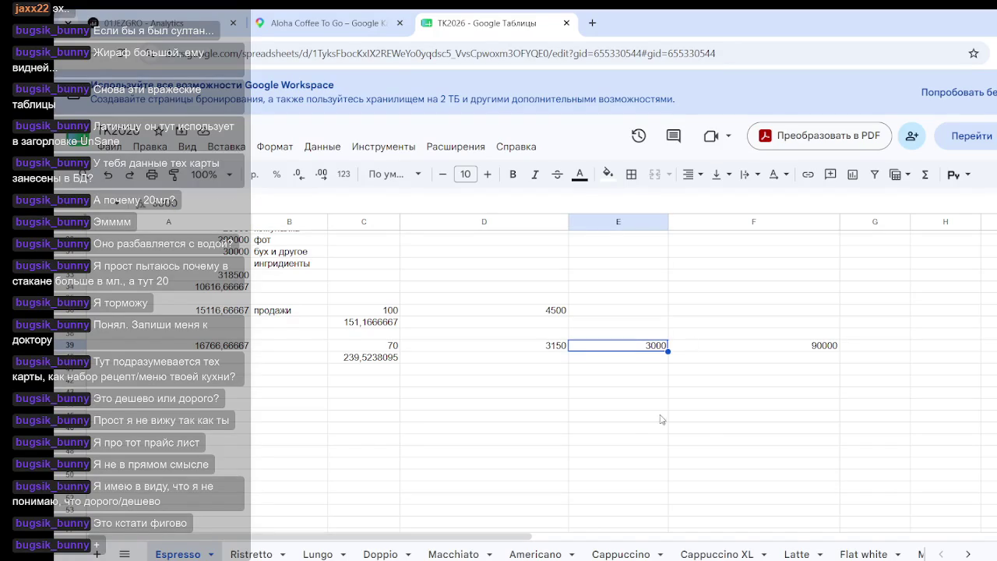
pyautogui.write('0')
pyautogui.press('Return')
pyautogui.scroll(10, 411, 390)
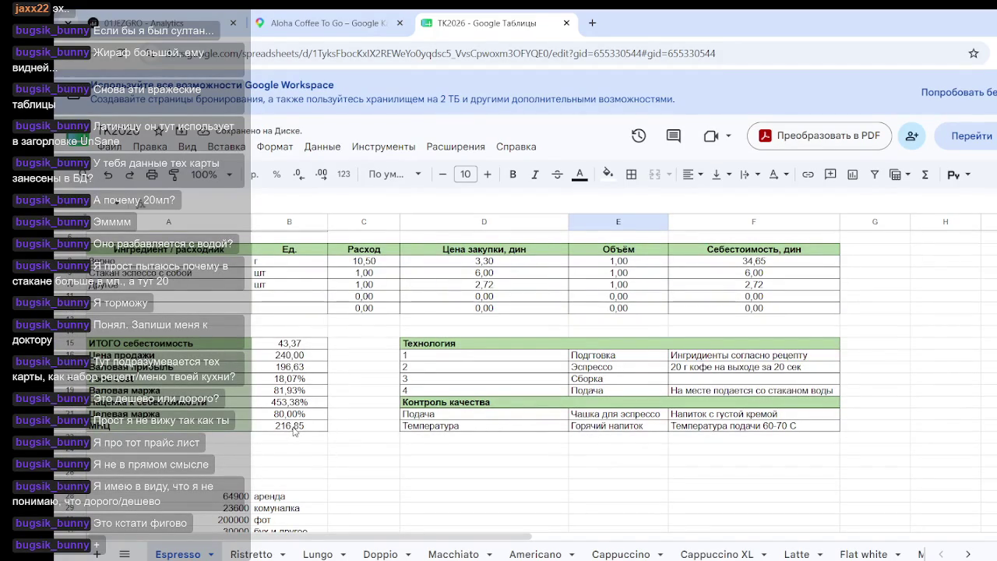
pyautogui.scroll(-3, 294, 427)
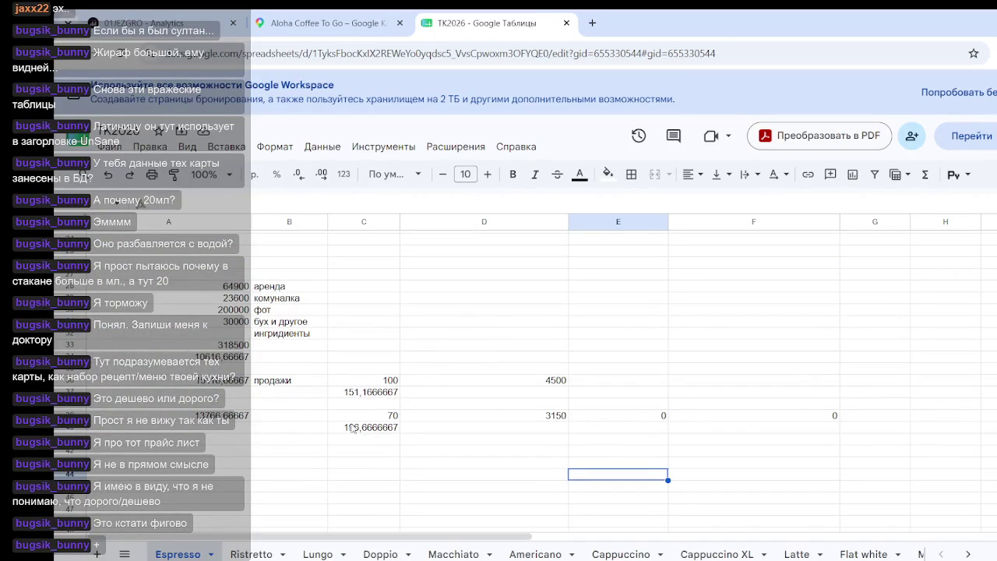
pyautogui.scroll(3, 232, 437)
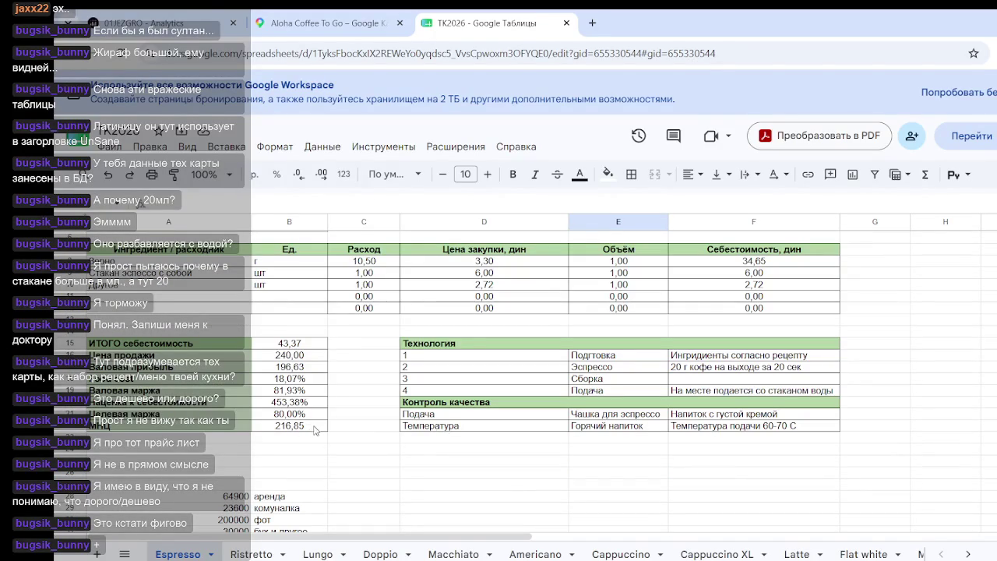
pyautogui.scroll(-3, 606, 407)
pyautogui.click(651, 346)
pyautogui.write('3000')
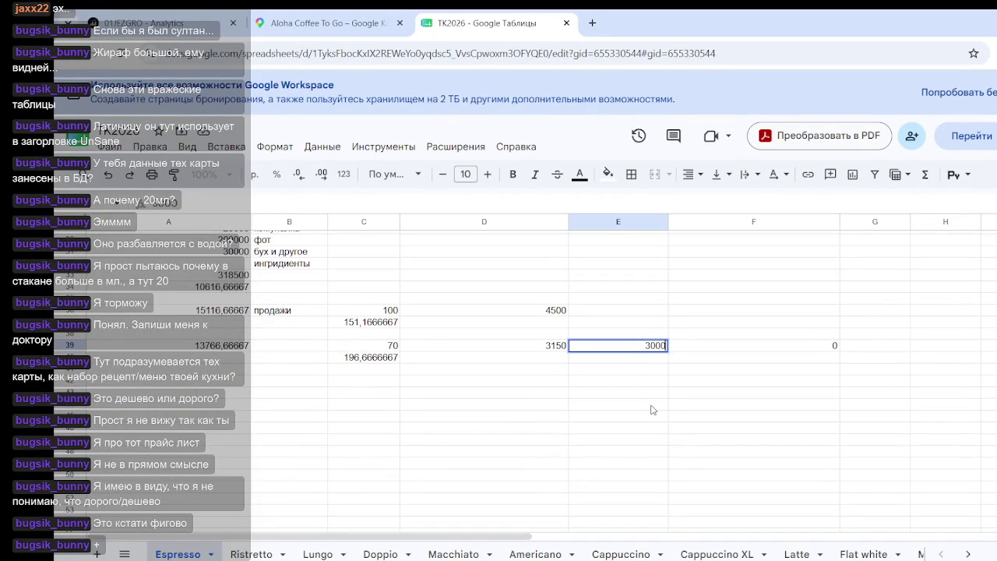
pyautogui.press('Return')
pyautogui.scroll(2, 362, 373)
pyautogui.scroll(2, 361, 373)
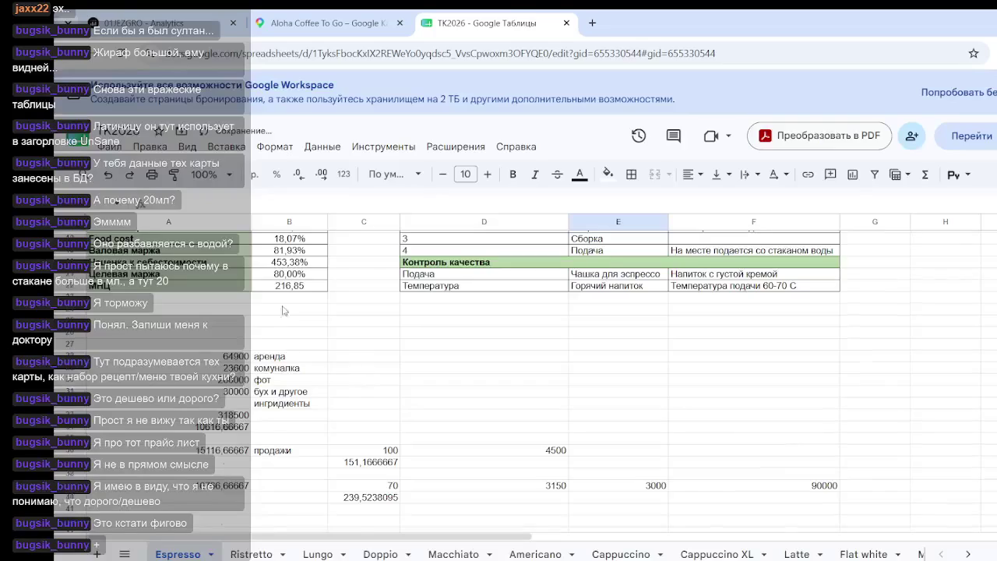
pyautogui.scroll(2, 290, 344)
pyautogui.scroll(3, 294, 335)
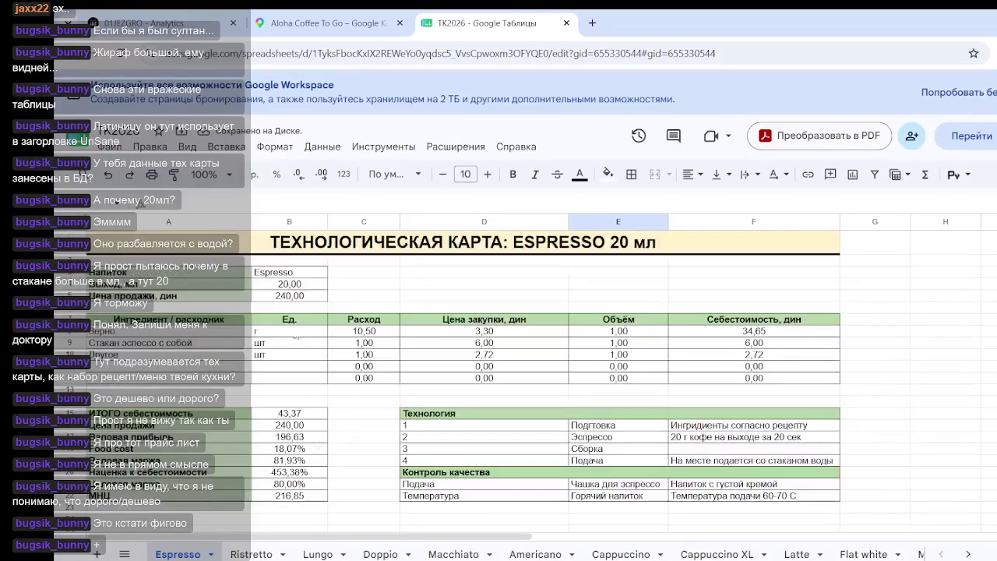
pyautogui.click(303, 425)
pyautogui.click(303, 484)
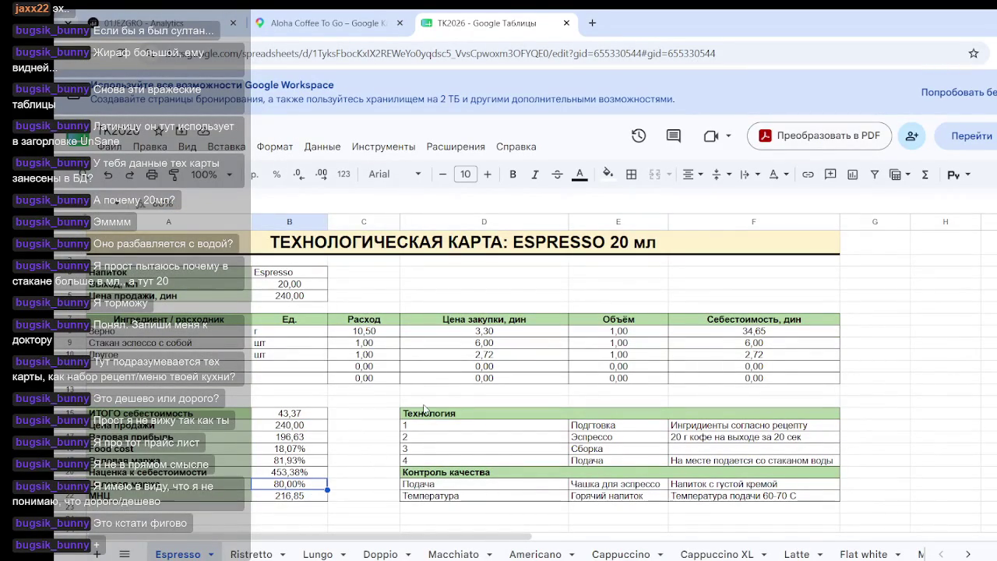
pyautogui.scroll(-5, 425, 409)
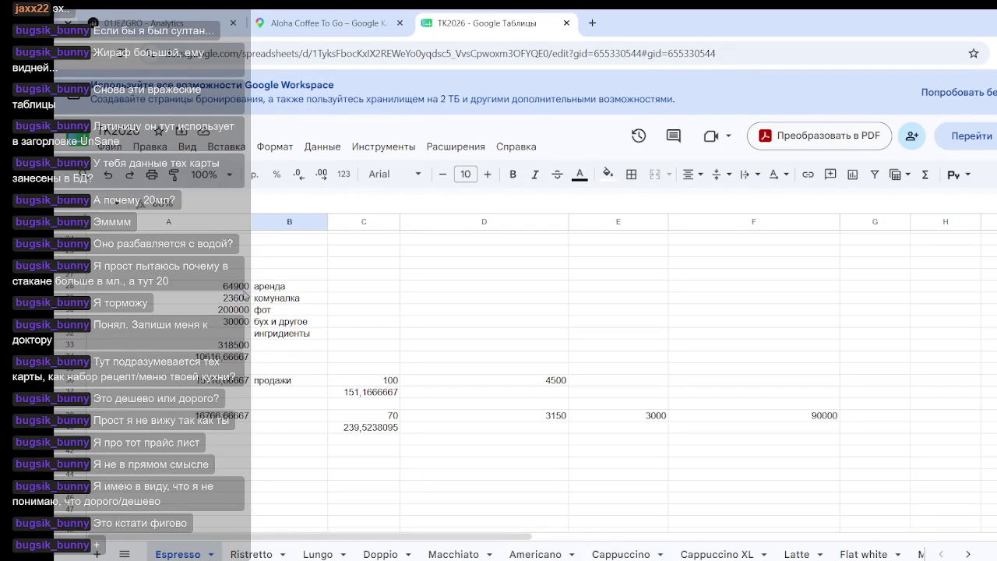
# - Copy Espresso's overhead and sales-volume block A27:H44 into the Cappuccino sheet at A28
pyautogui.moveTo(222, 276); pyautogui.dragTo(925, 479)
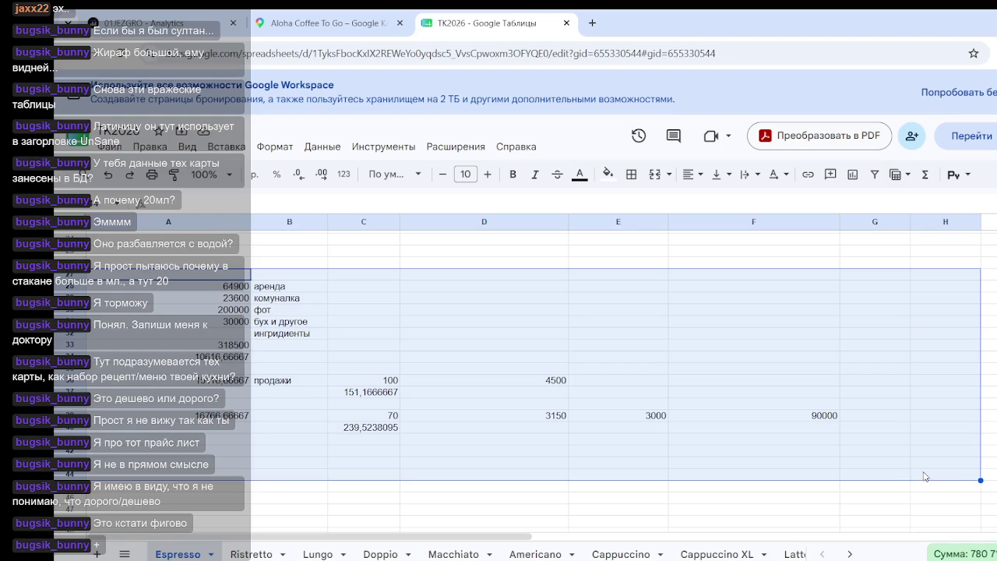
pyautogui.hotkey('ctrl', 'c')
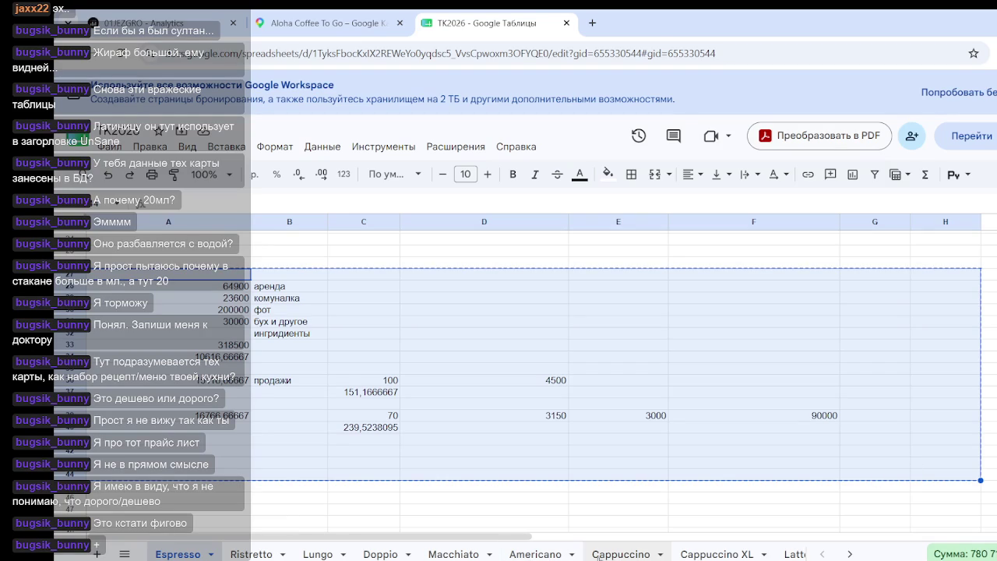
pyautogui.click(614, 555)
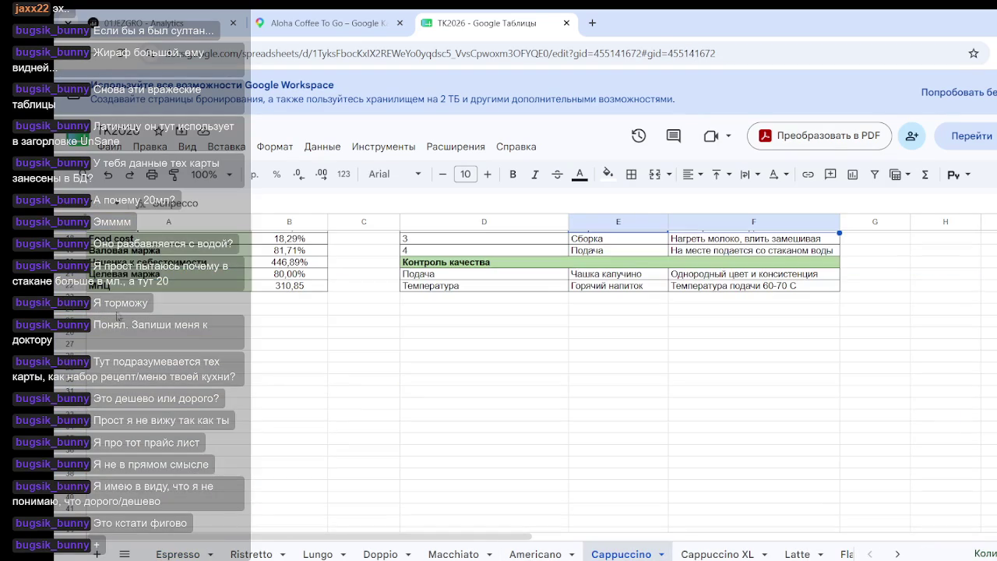
pyautogui.click(101, 355)
pyautogui.hotkey('ctrl', 'v')
pyautogui.click(485, 346)
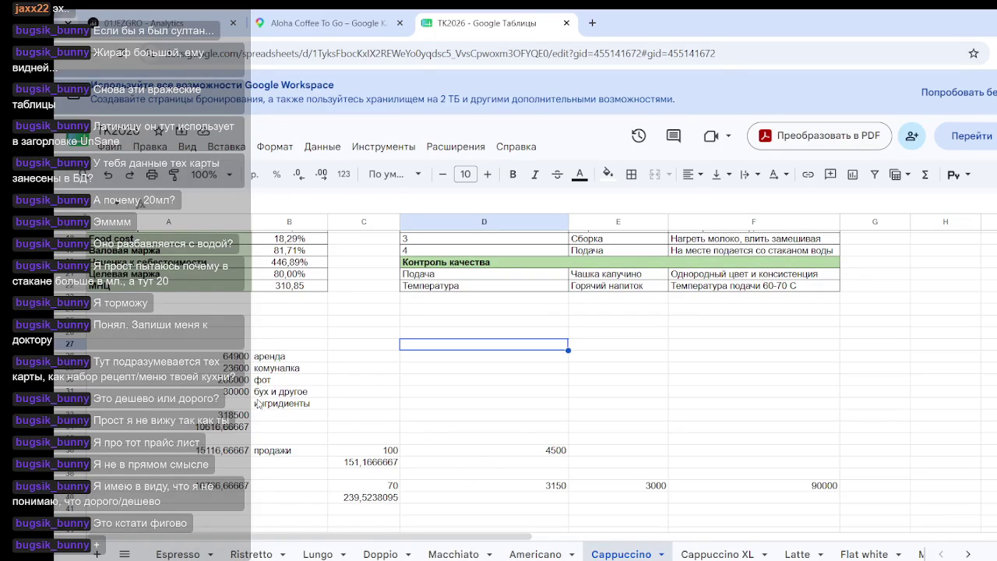
# - Change Cappuccino revenue formulas to =C36*63 (6300) and =C39*63 (4410)
pyautogui.scroll(5, 277, 374)
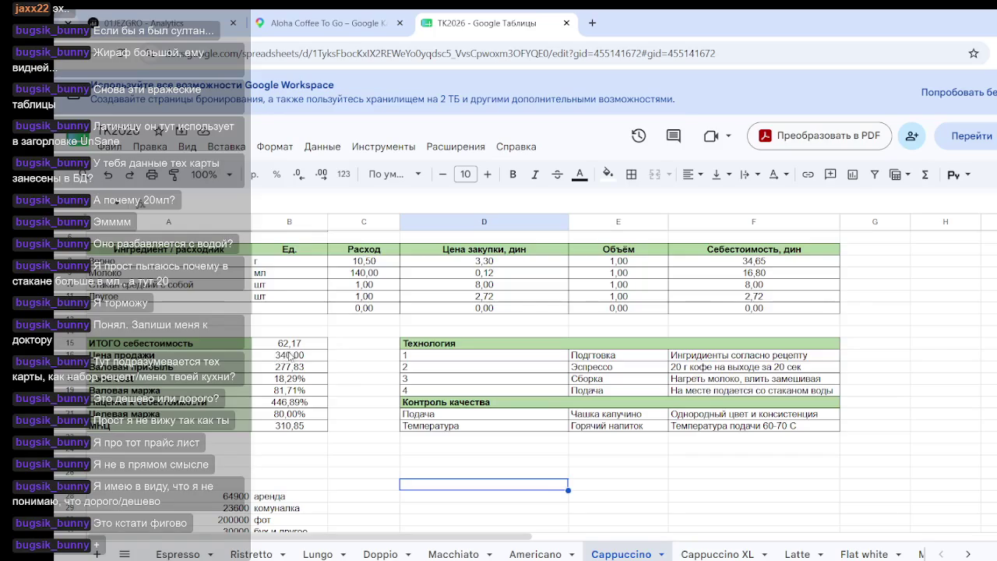
pyautogui.scroll(-3, 335, 358)
pyautogui.scroll(-2, 359, 369)
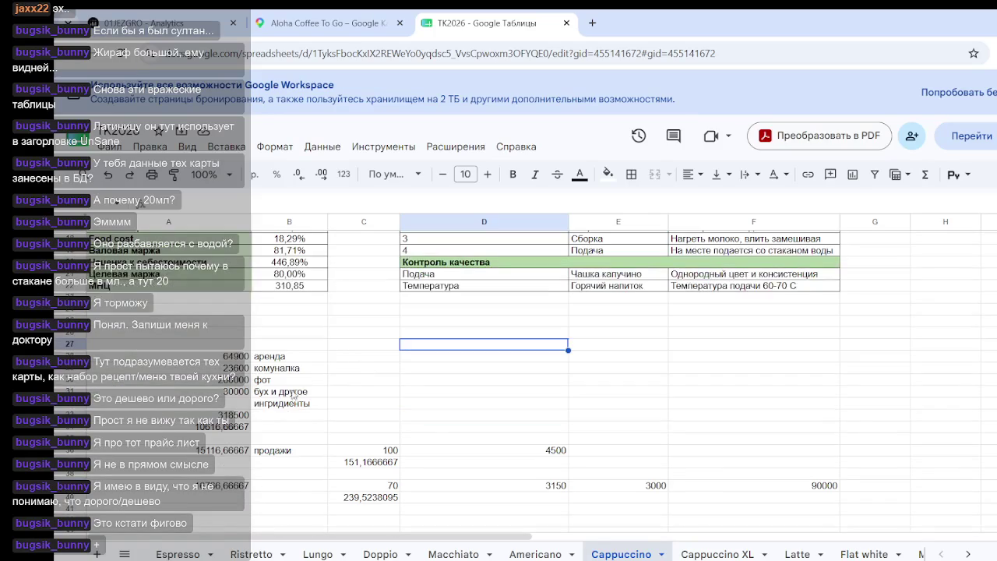
pyautogui.click(535, 454)
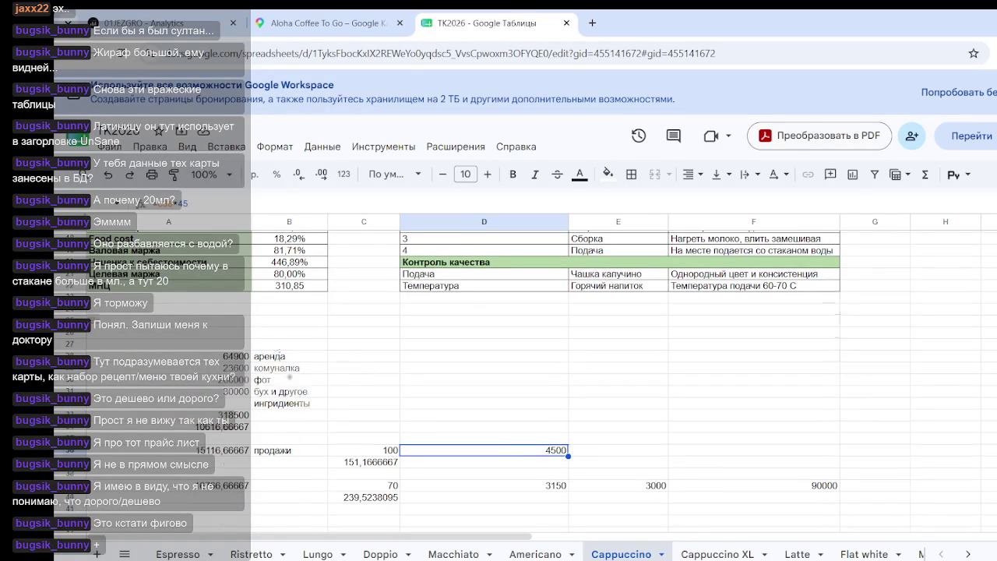
pyautogui.scroll(4, 309, 427)
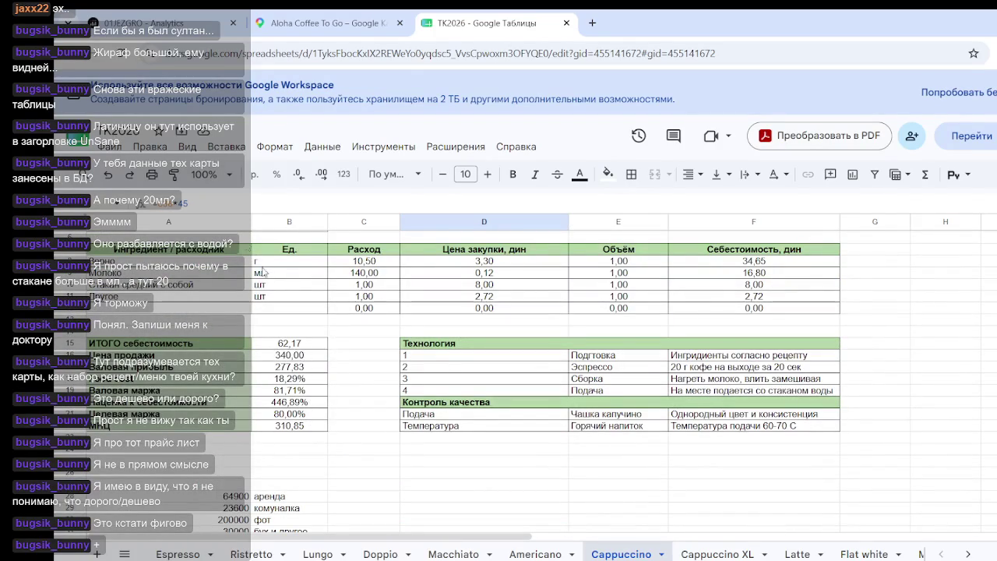
pyautogui.click(209, 205)
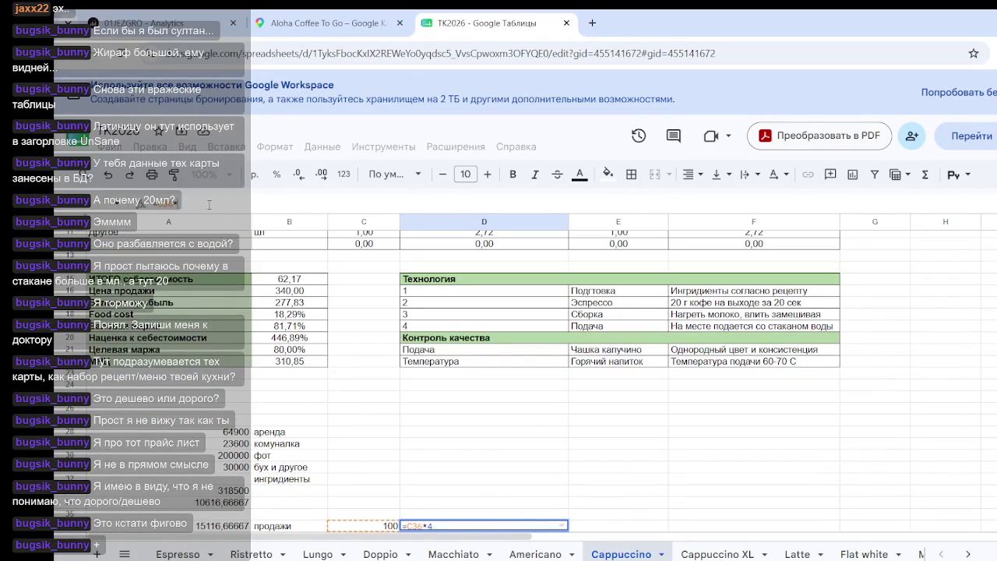
pyautogui.press('Return')
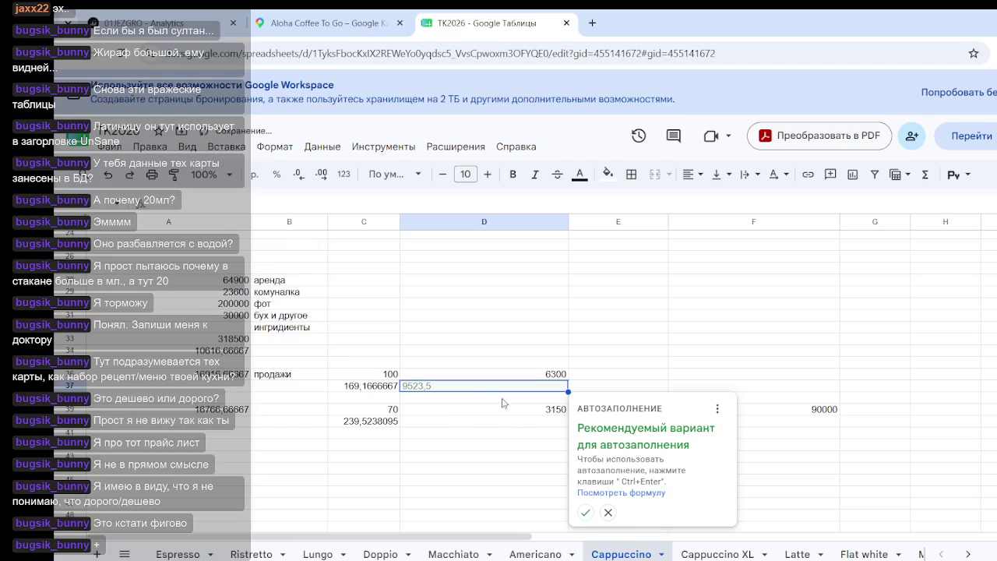
pyautogui.click(536, 413)
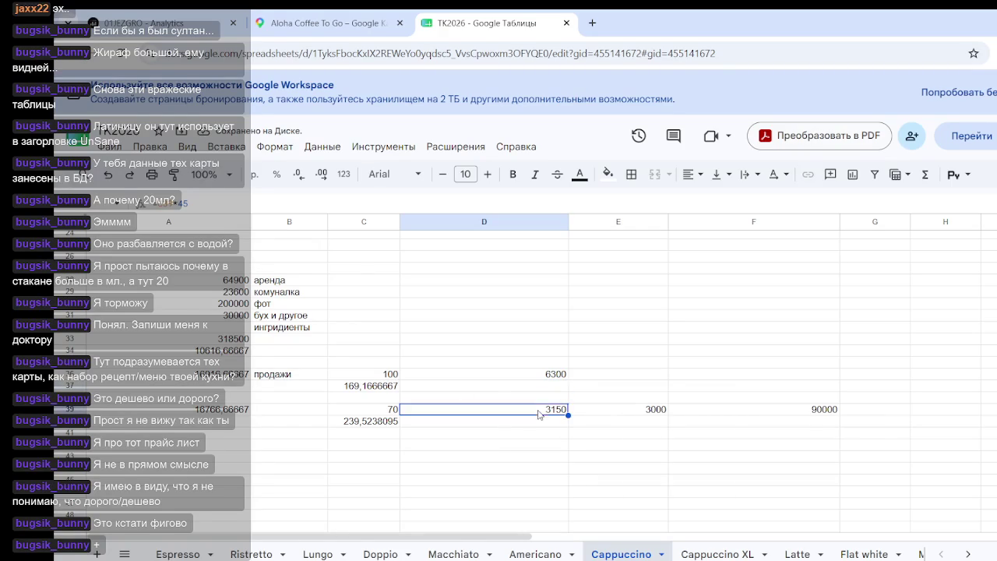
pyautogui.click(198, 204)
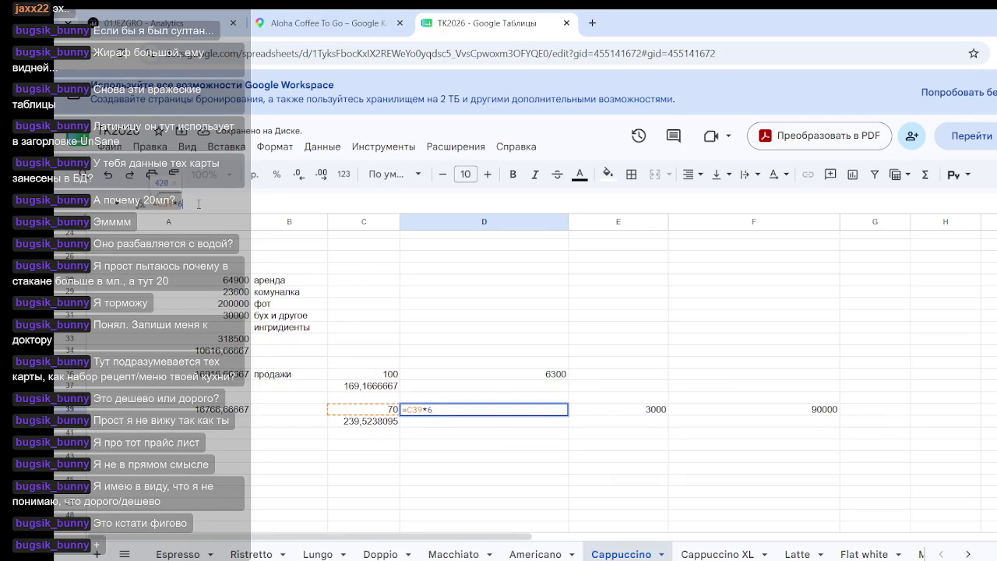
pyautogui.press('Return')
pyautogui.click(467, 480)
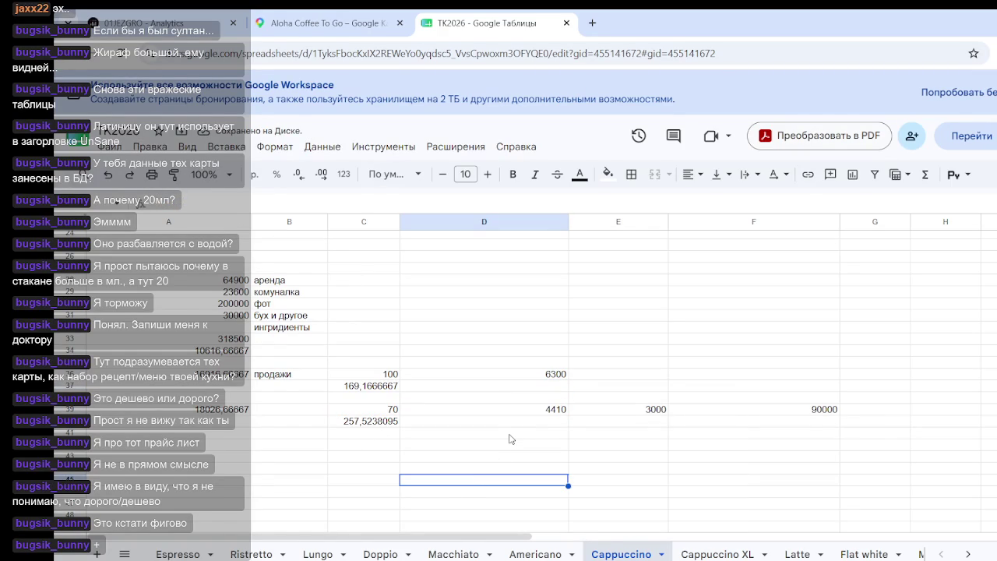
# - Review the A36 and A39 cost formulas and the 90000 total, then return to Espresso
pyautogui.click(237, 374)
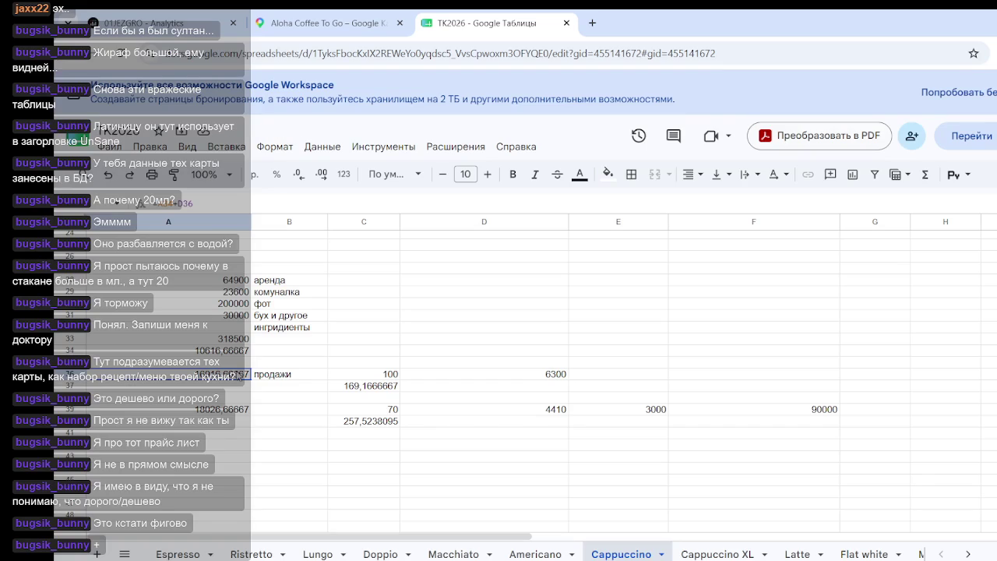
pyautogui.click(237, 411)
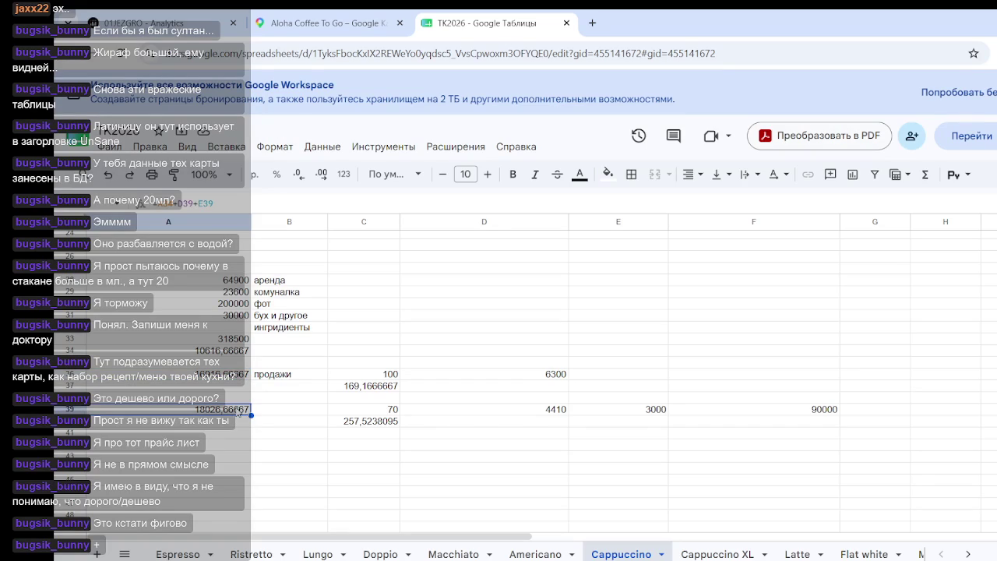
pyautogui.click(456, 434)
pyautogui.scroll(5, 382, 417)
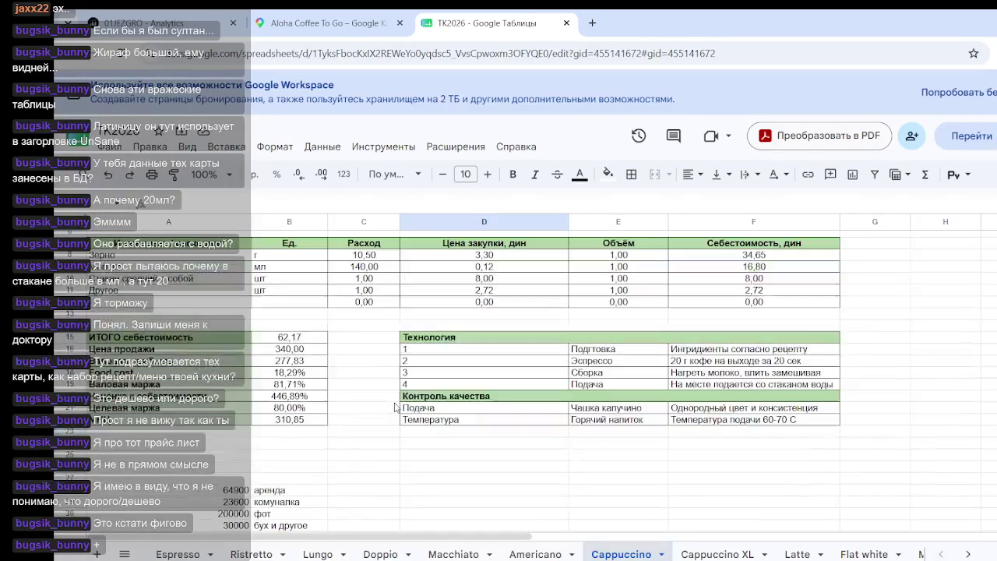
pyautogui.scroll(-4, 345, 371)
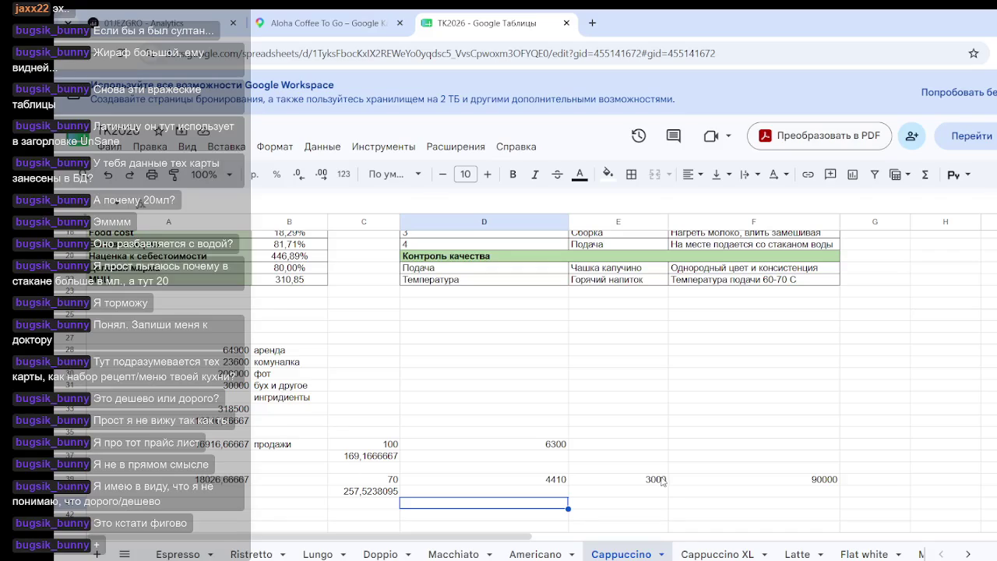
pyautogui.click(824, 481)
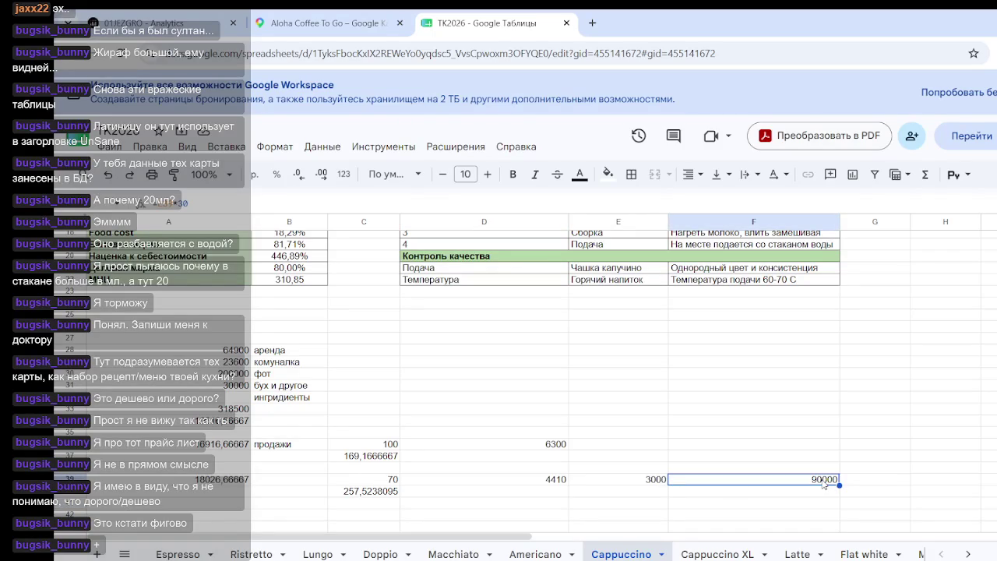
pyautogui.click(179, 554)
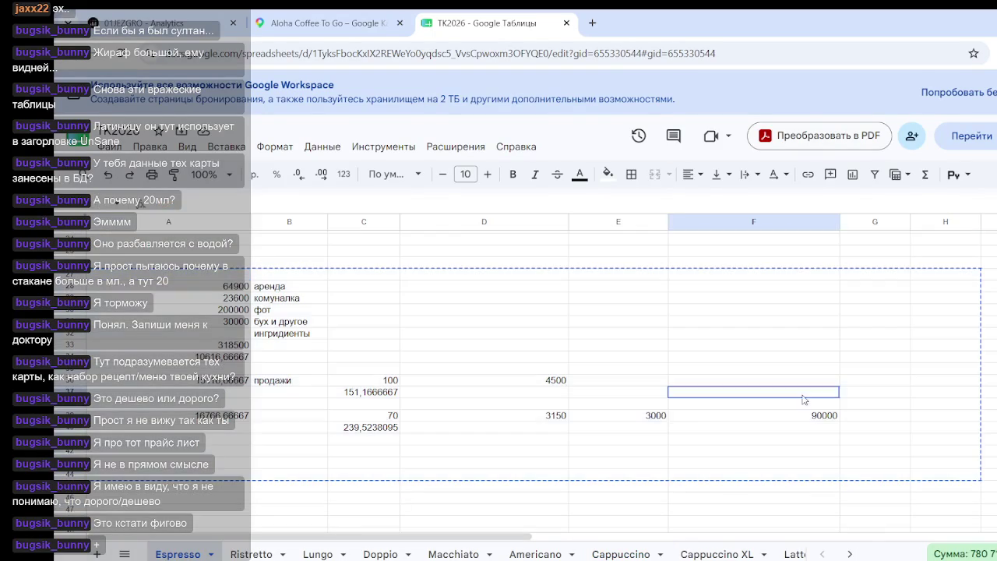
pyautogui.click(779, 393)
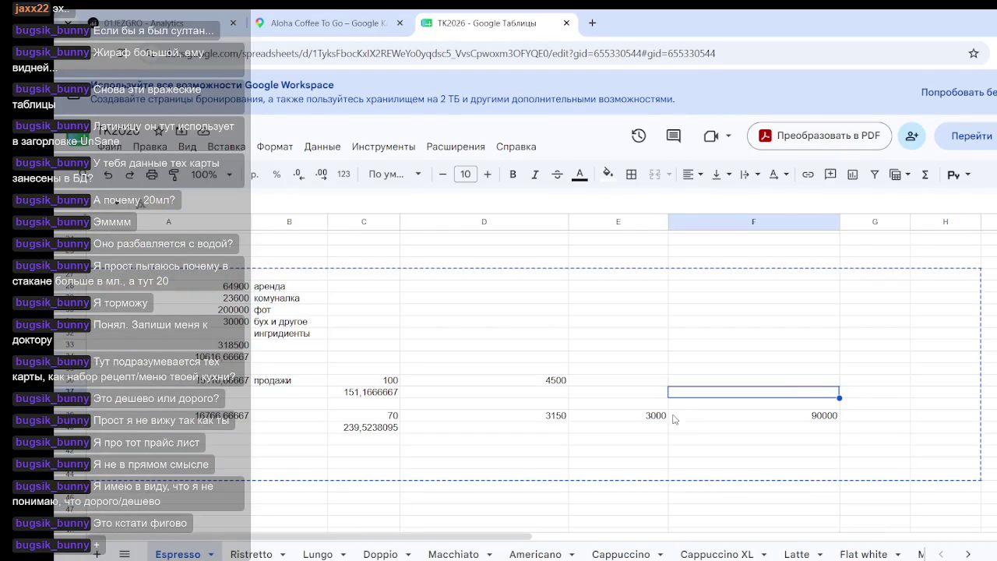
# - Review Espresso's 3000 and 90000 figures and Cappuccino's 257,5238095 per-cup cost
pyautogui.click(658, 416)
pyautogui.click(865, 415)
pyautogui.click(803, 419)
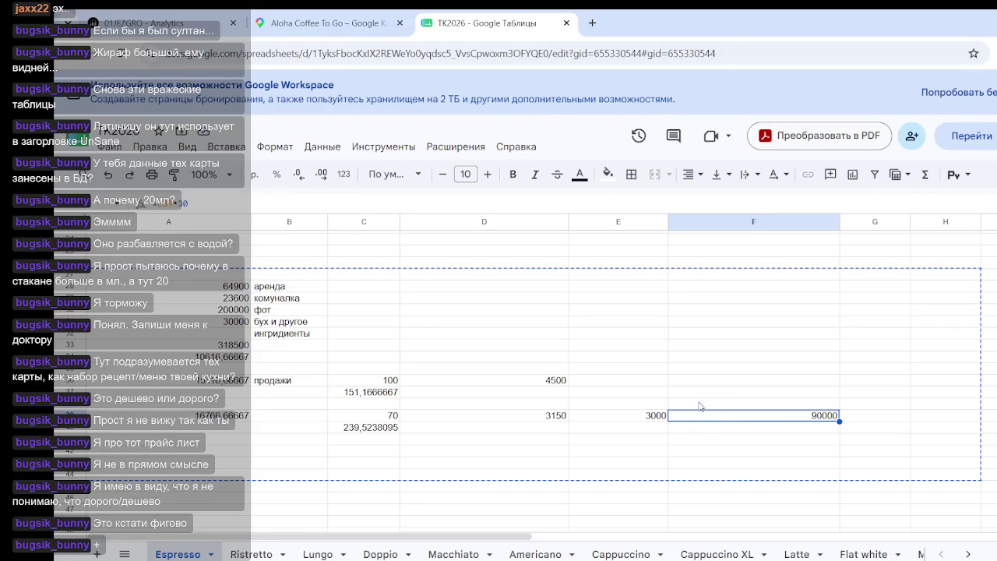
pyautogui.click(621, 554)
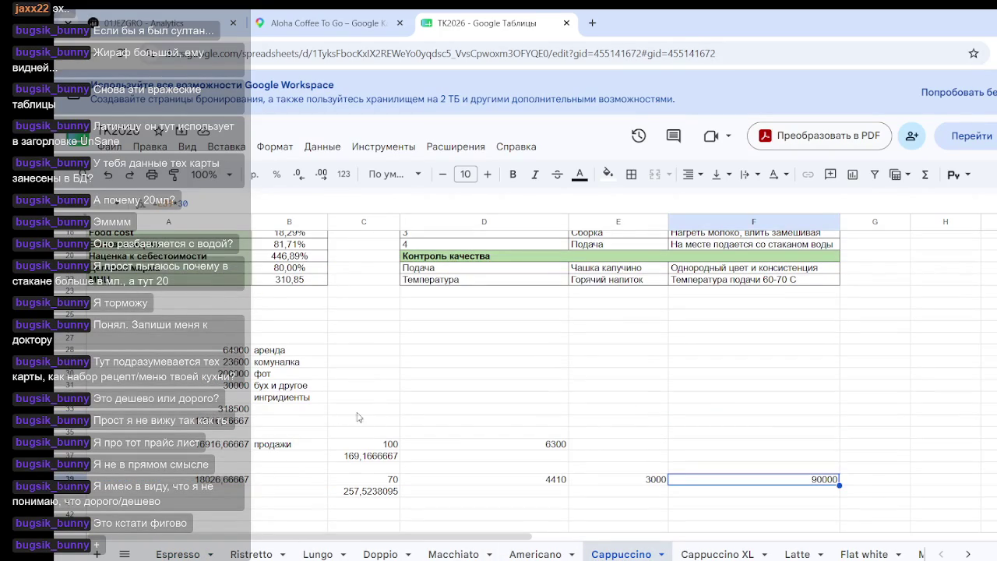
pyautogui.click(388, 479)
pyautogui.click(387, 446)
pyautogui.click(389, 493)
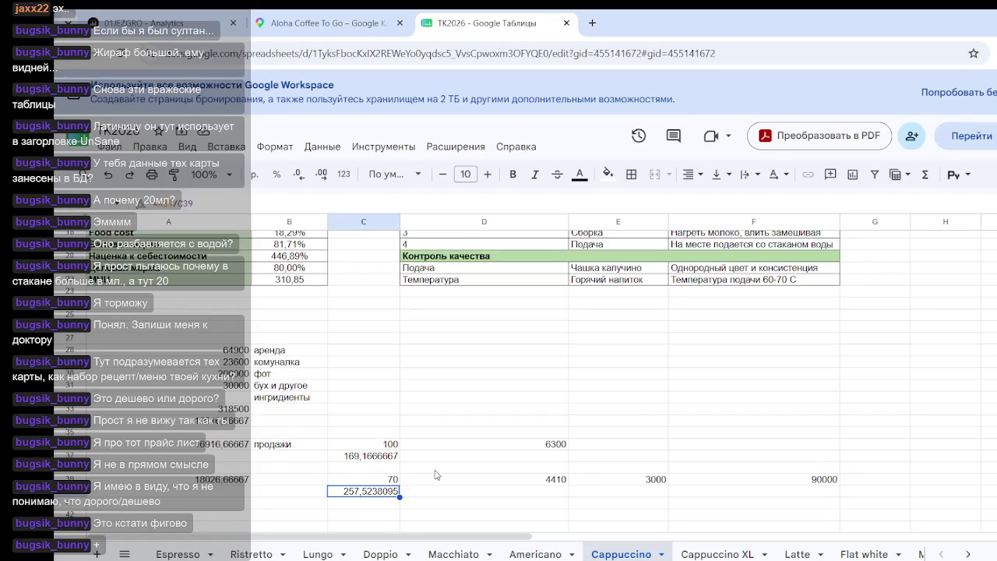
# - Test Cappuccino's E39 with 0, then restore 3000 and recheck the per-cup cost
pyautogui.click(627, 479)
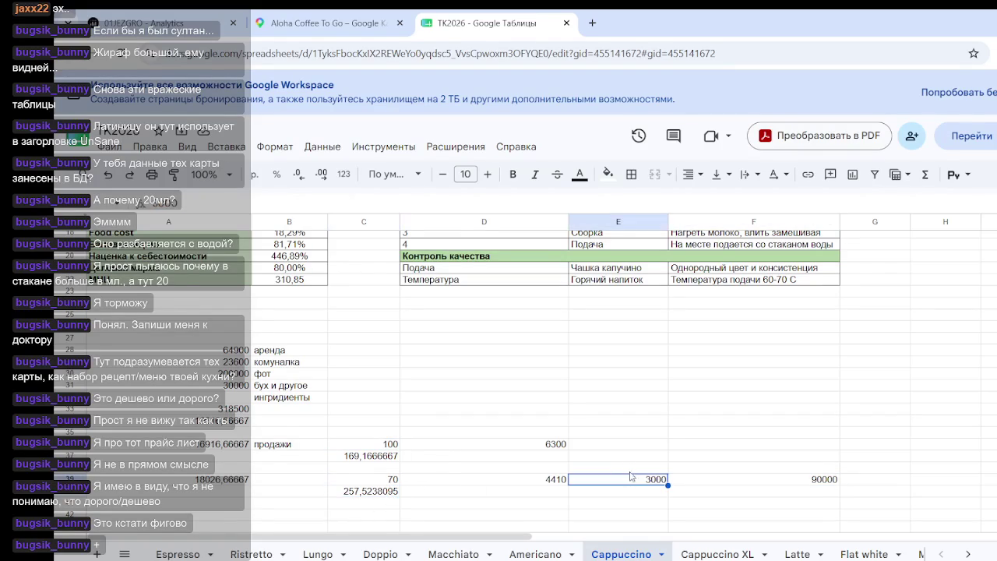
pyautogui.write('0')
pyautogui.press('Return')
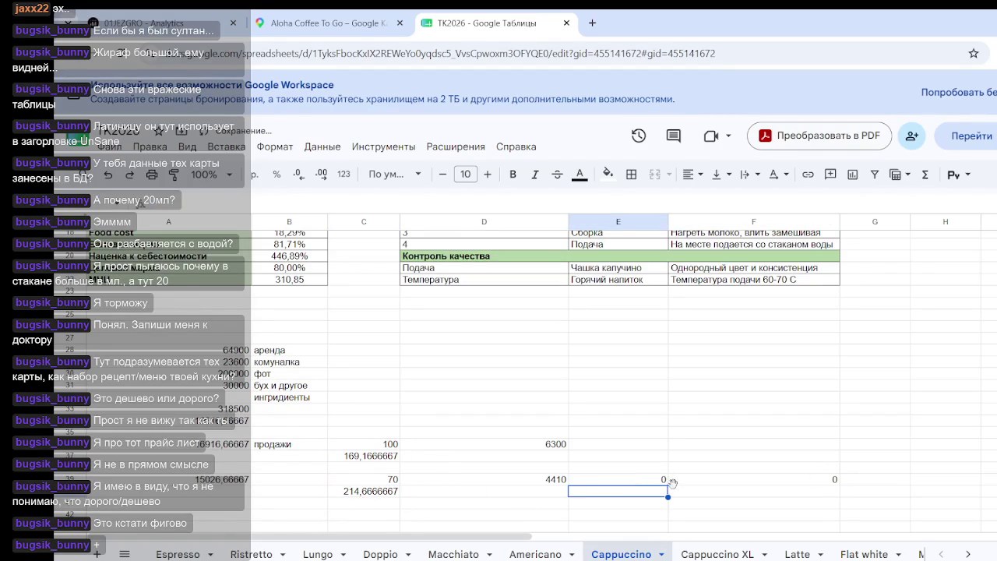
pyautogui.click(651, 483)
pyautogui.write('3000')
pyautogui.press('Return')
pyautogui.click(346, 494)
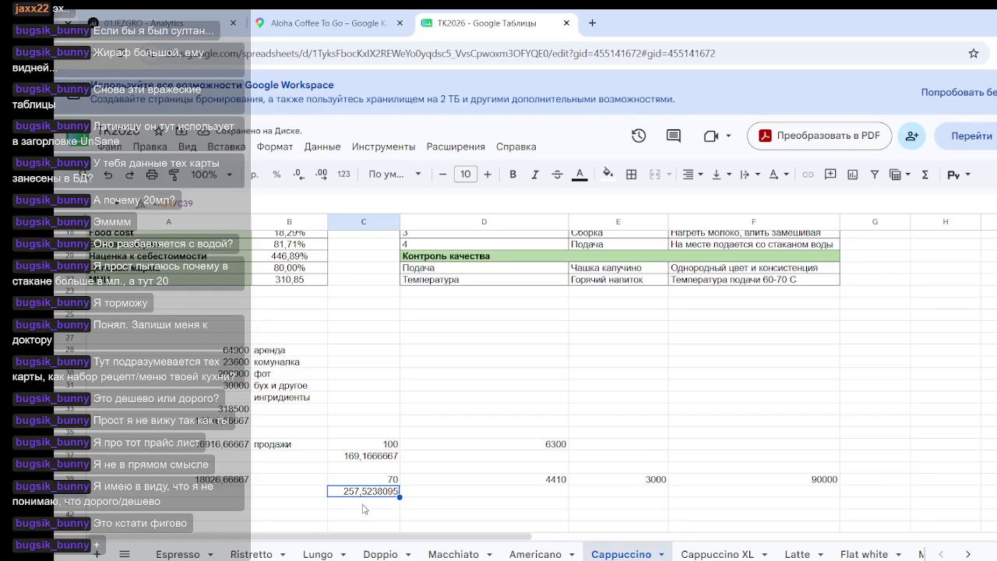
pyautogui.click(487, 497)
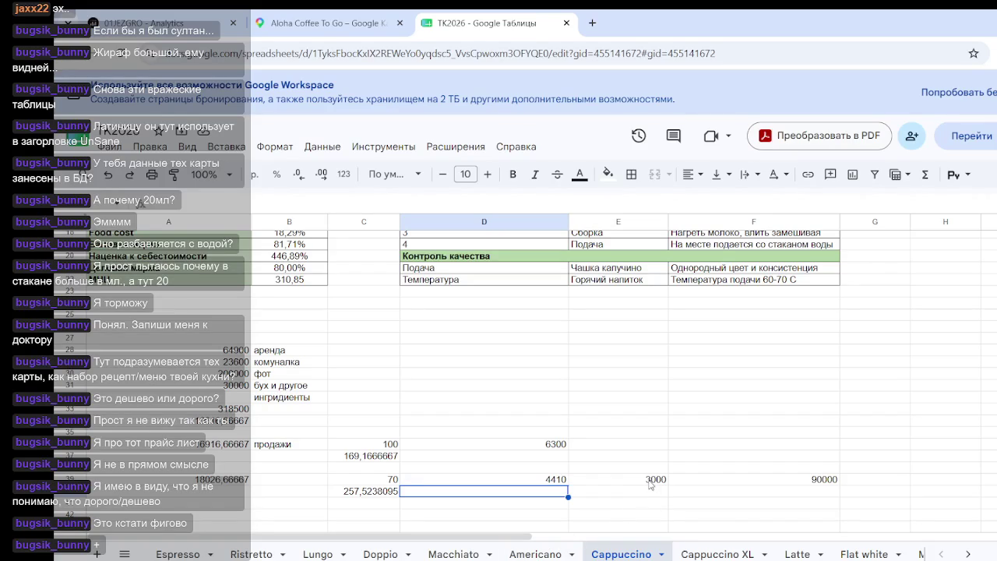
# - Change Cappuccino's E39 cost from 3000 to 5000, giving a 150000 total
pyautogui.click(651, 484)
pyautogui.write('500')
pyautogui.press('Return')
pyautogui.click(698, 504)
pyautogui.click(811, 479)
pyautogui.click(178, 554)
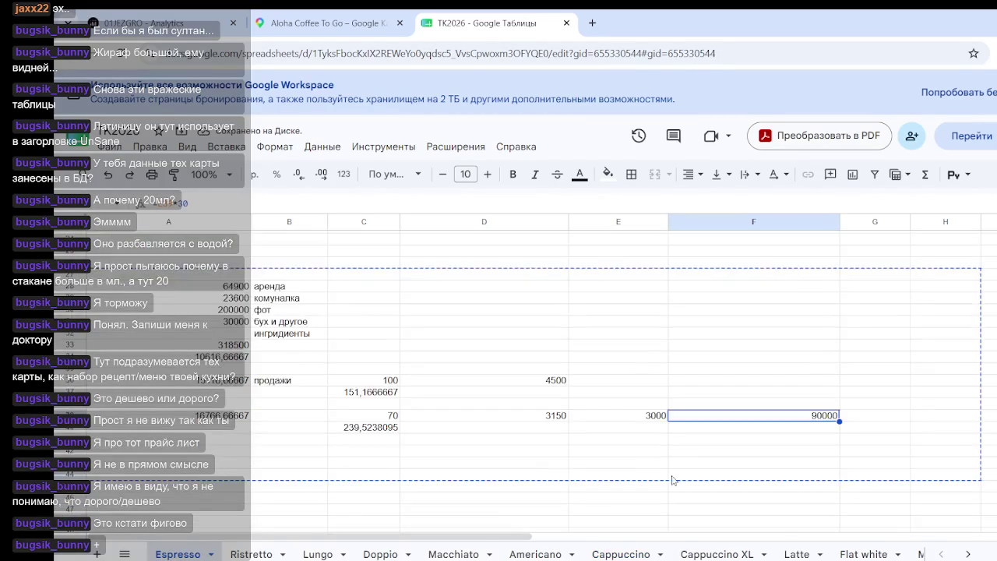
pyautogui.click(650, 417)
pyautogui.write('5000')
pyautogui.press('Return')
pyautogui.click(690, 477)
pyautogui.click(796, 418)
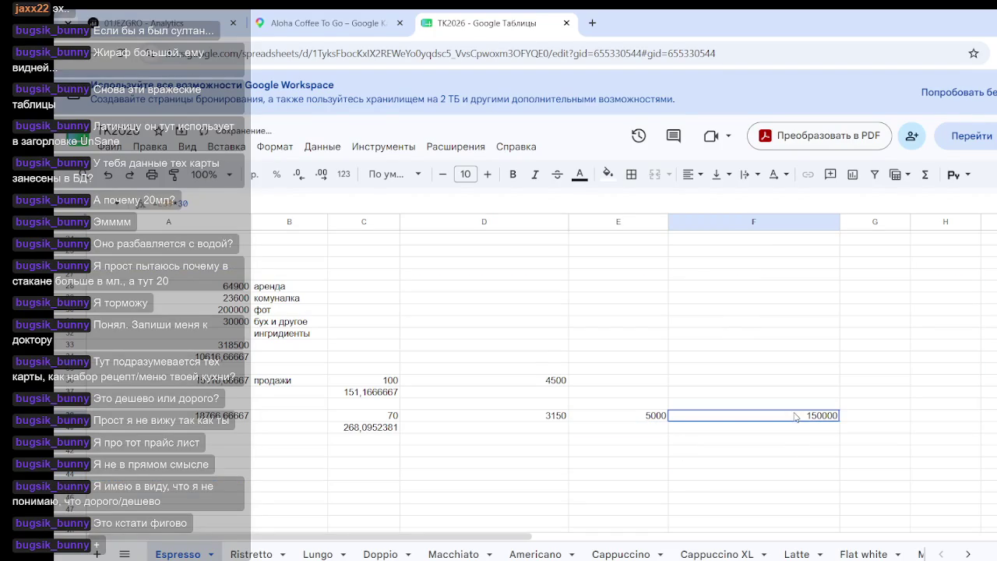
pyautogui.click(403, 419)
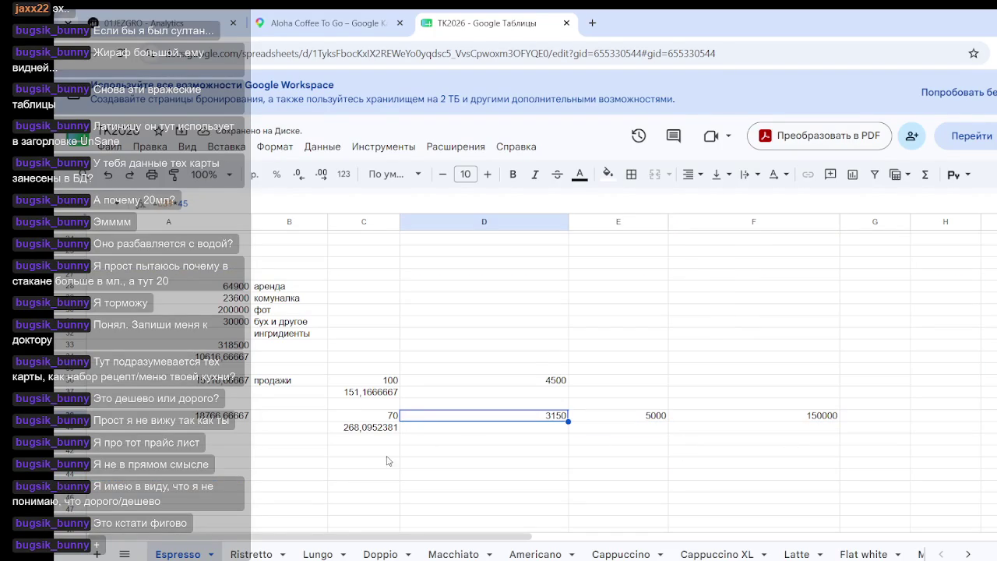
pyautogui.click(616, 552)
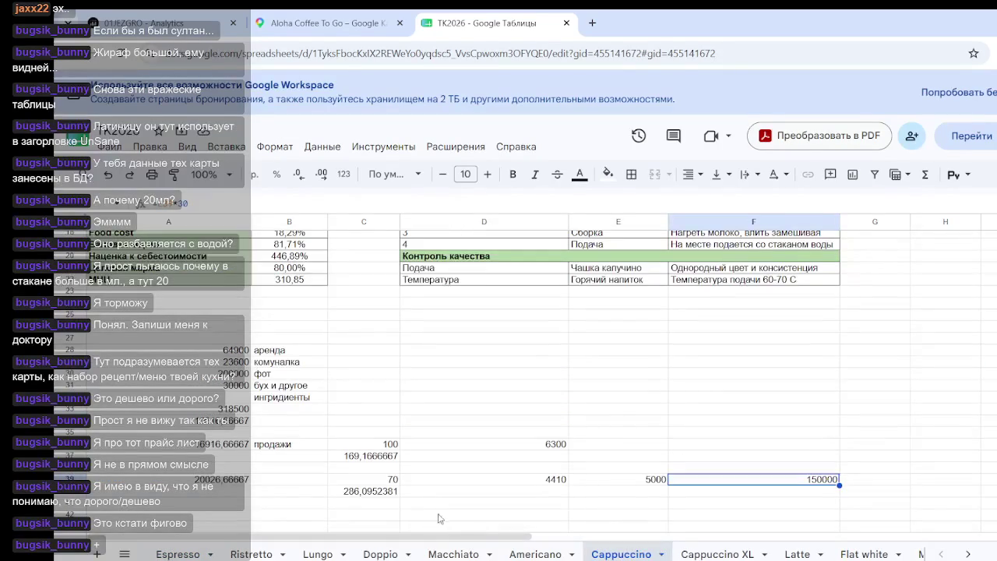
pyautogui.click(204, 554)
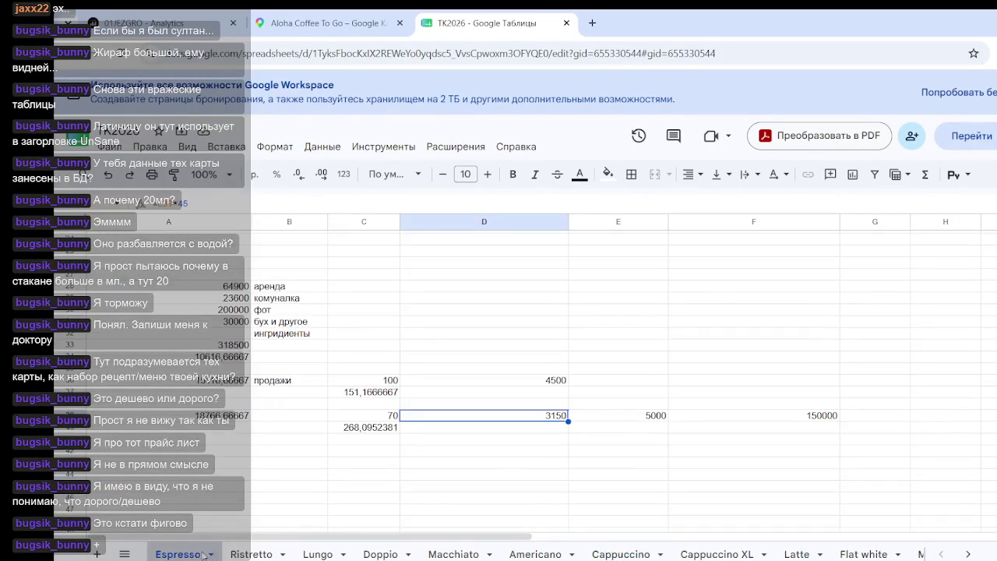
pyautogui.click(610, 554)
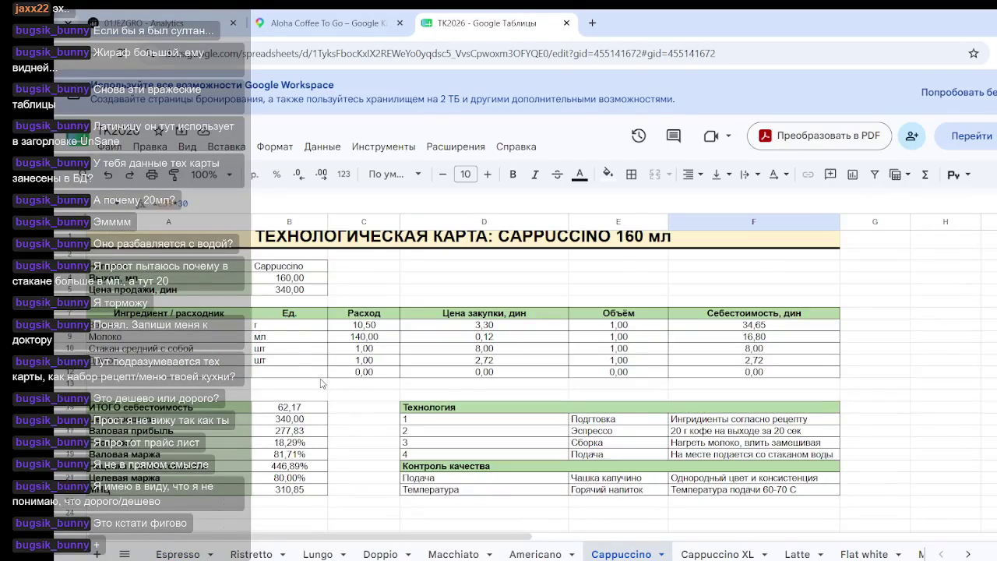
# - Inspect Cappuccino's overhead sum in A33 and revenues 6300 and 4410
pyautogui.scroll(-1, 321, 383)
pyautogui.scroll(-2, 286, 358)
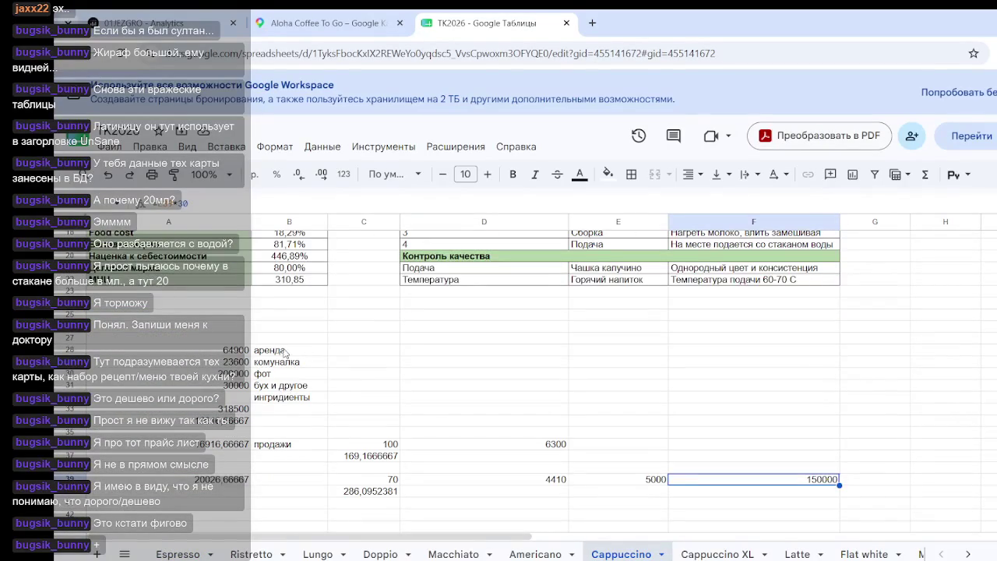
pyautogui.click(230, 410)
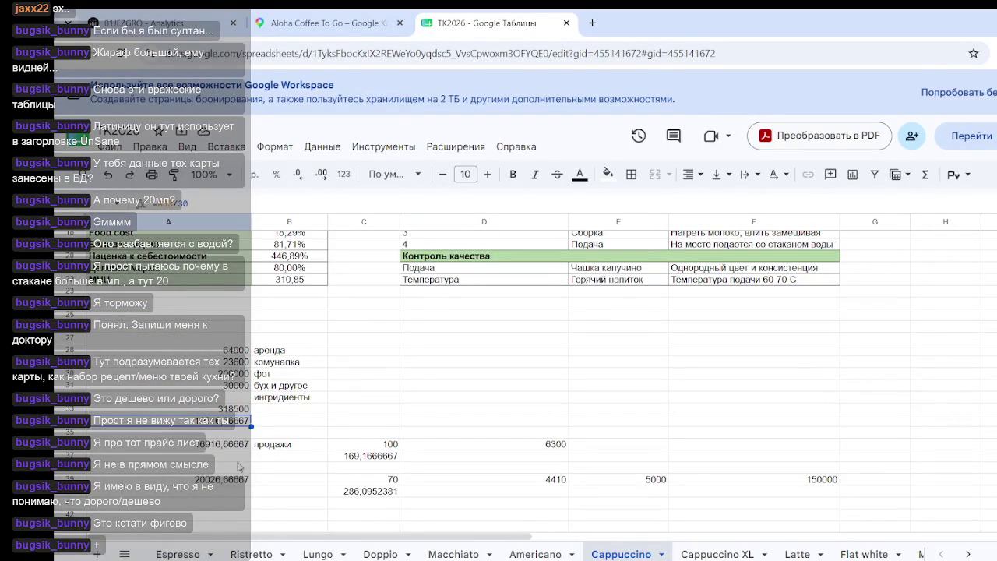
pyautogui.click(529, 444)
pyautogui.click(542, 480)
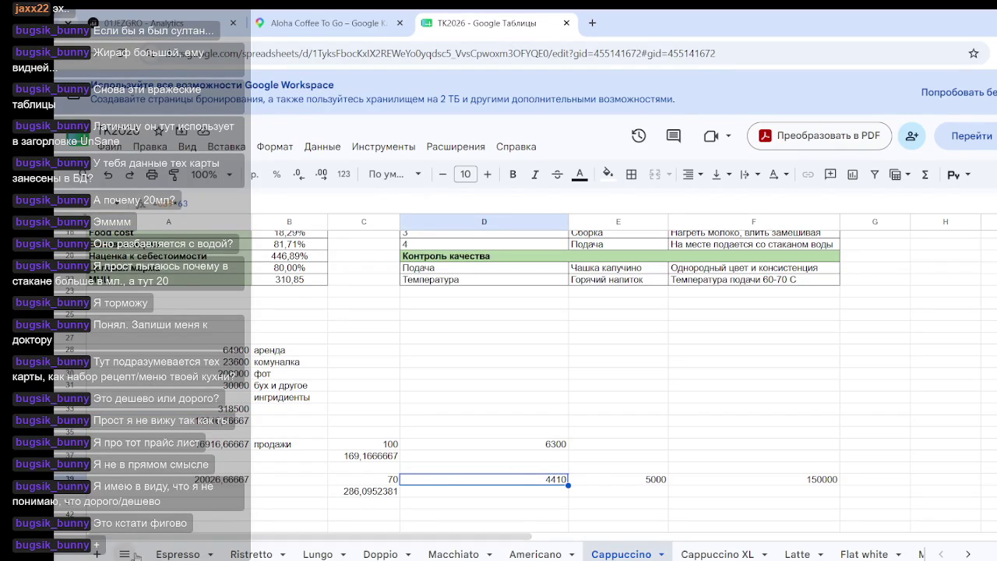
# - Check Cappuccino's 70-sales per-cup cost of 286,0952381 against Espresso
pyautogui.click(160, 554)
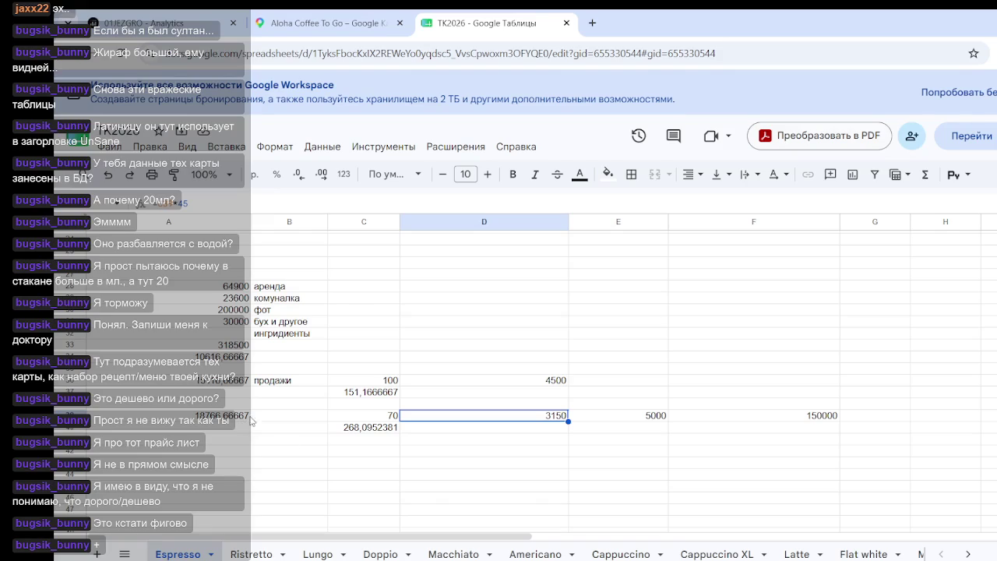
pyautogui.click(621, 554)
pyautogui.click(611, 470)
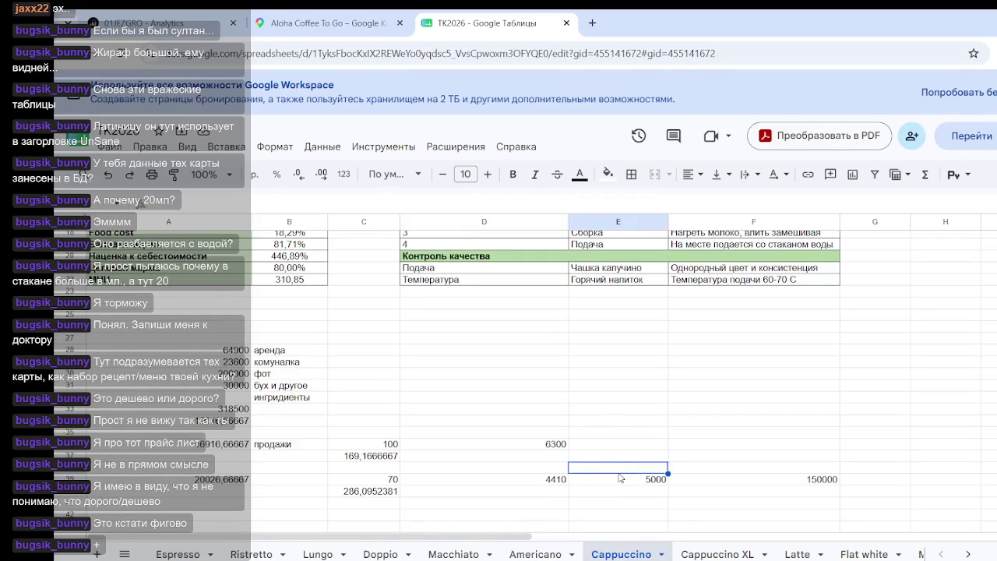
pyautogui.scroll(-2, 662, 464)
pyautogui.click(788, 413)
pyautogui.click(660, 458)
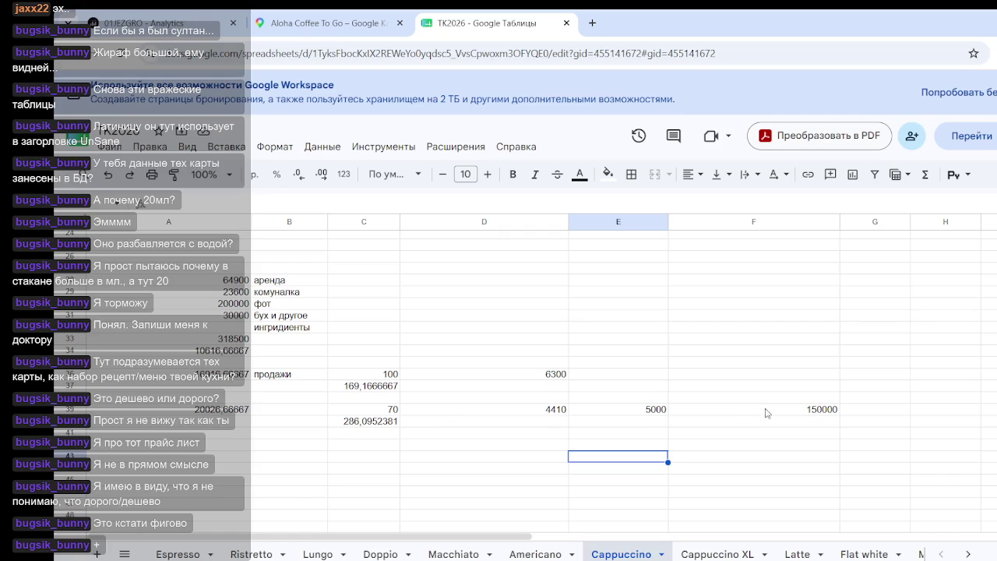
pyautogui.click(362, 424)
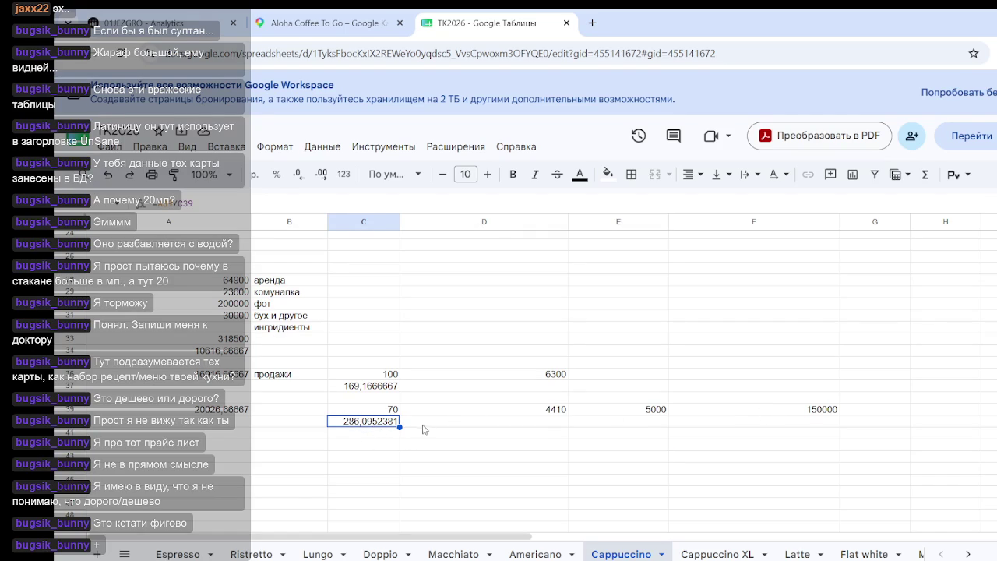
pyautogui.click(430, 427)
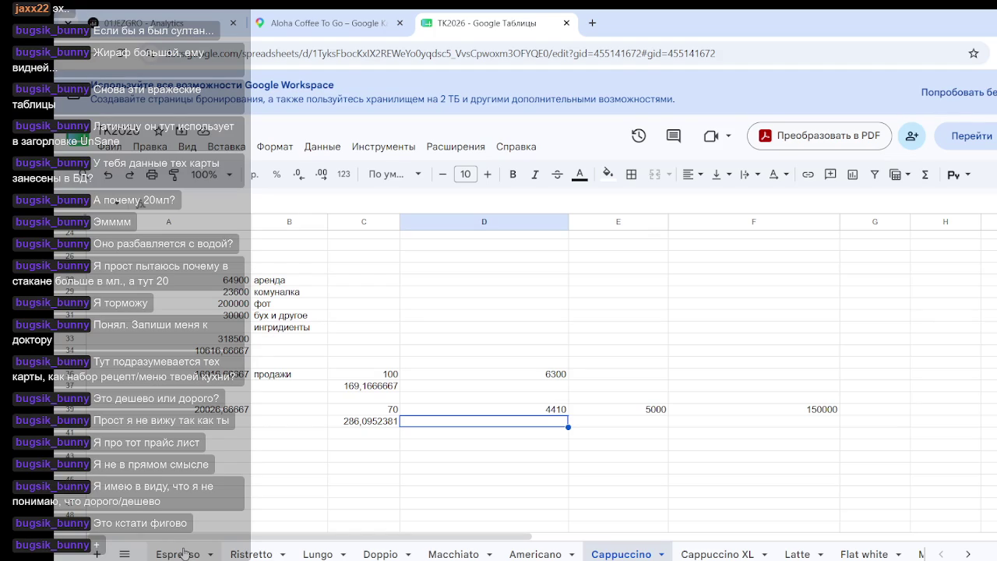
# - Check Espresso's 70-sales per-cup cost 268,0952381 and its 150000 figure
pyautogui.click(184, 553)
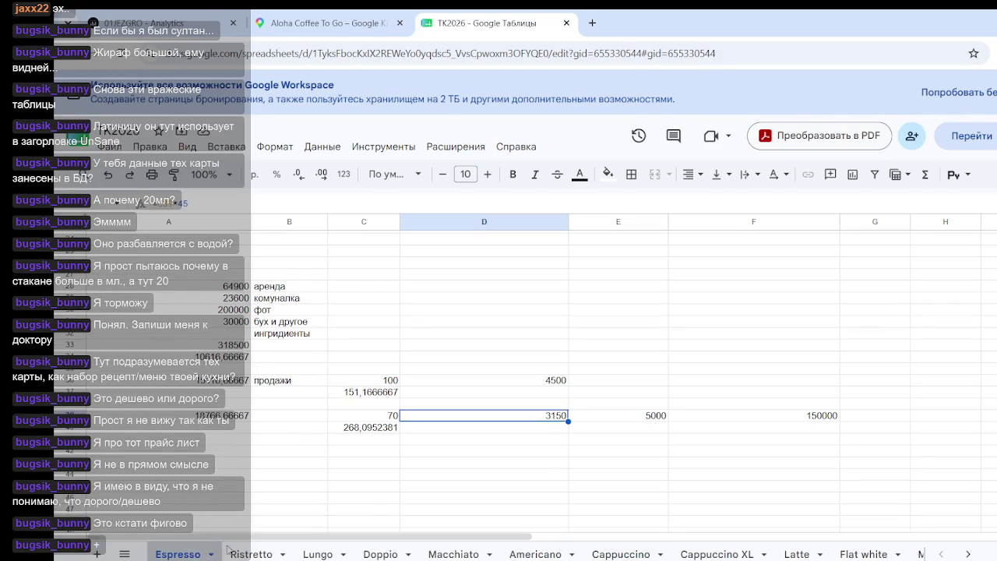
pyautogui.click(698, 451)
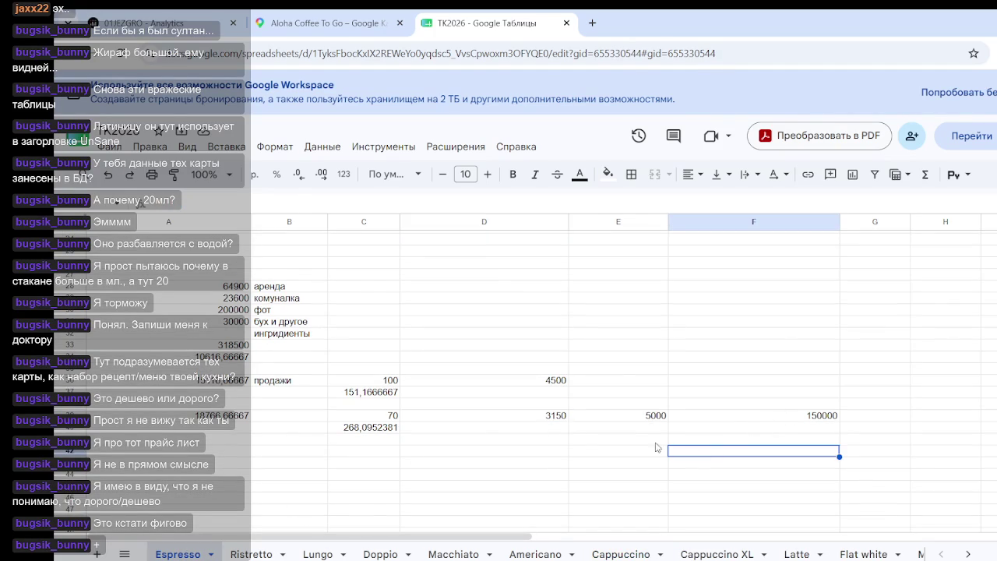
pyautogui.click(357, 430)
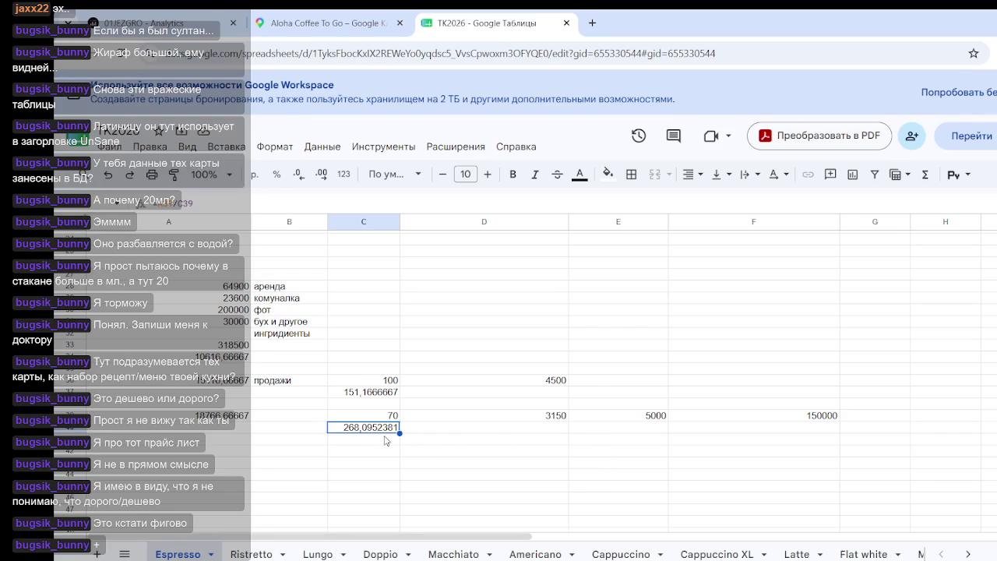
pyautogui.click(807, 418)
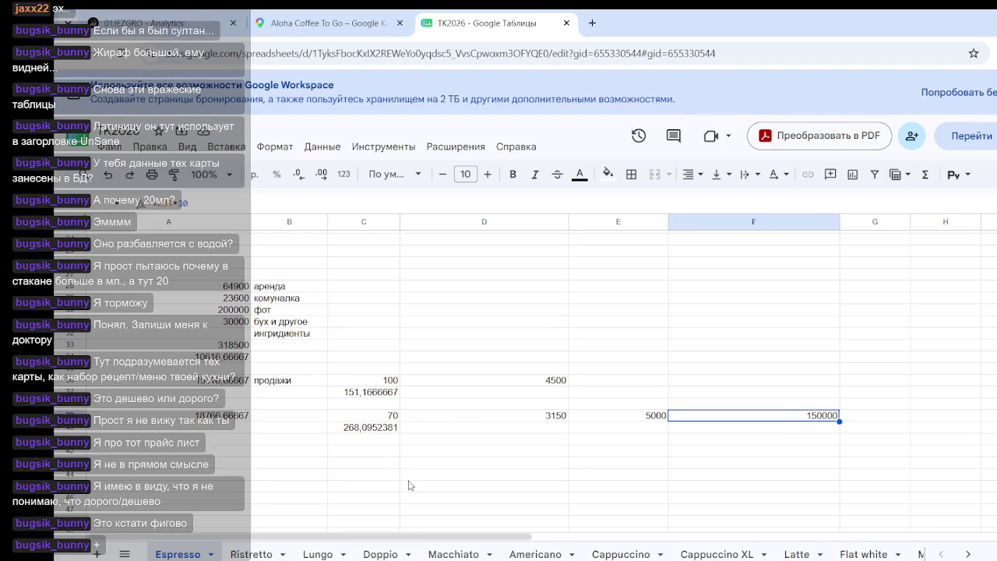
# - Enter a 240 sale price below Espresso's 268,0952381 per-cup cost and check the 80% margin
pyautogui.click(377, 441)
pyautogui.write('240')
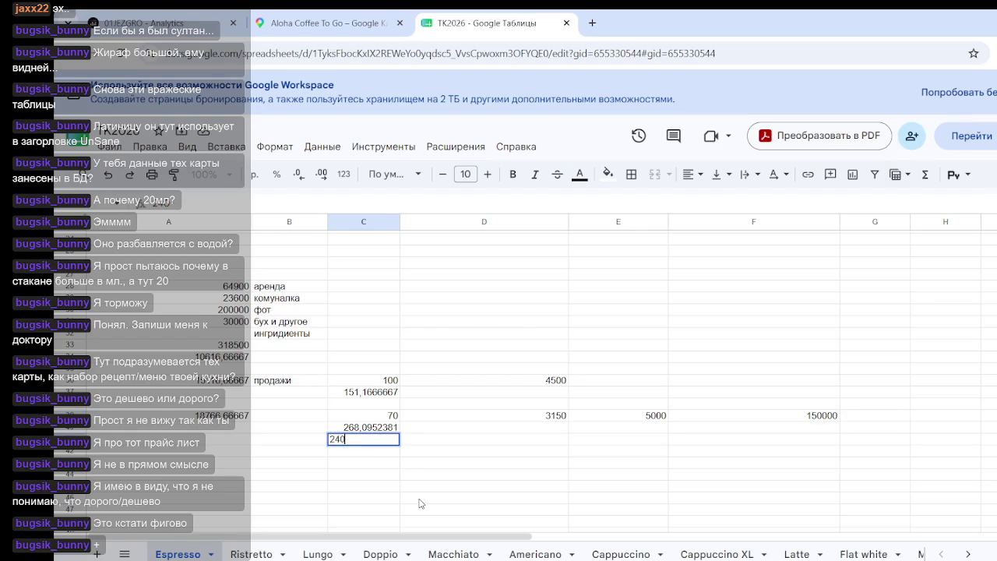
pyautogui.click(422, 503)
pyautogui.click(393, 442)
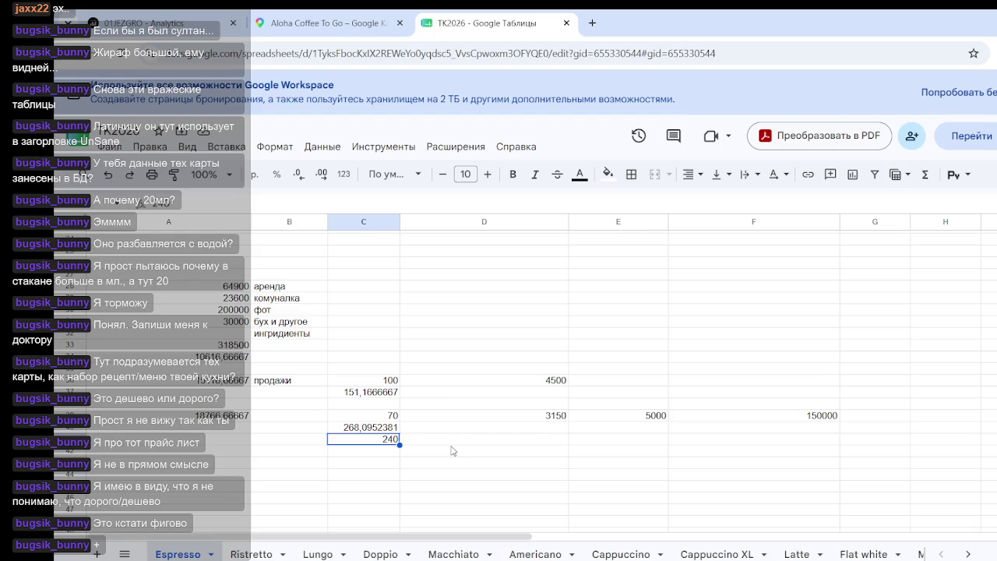
pyautogui.scroll(3, 436, 437)
pyautogui.click(300, 345)
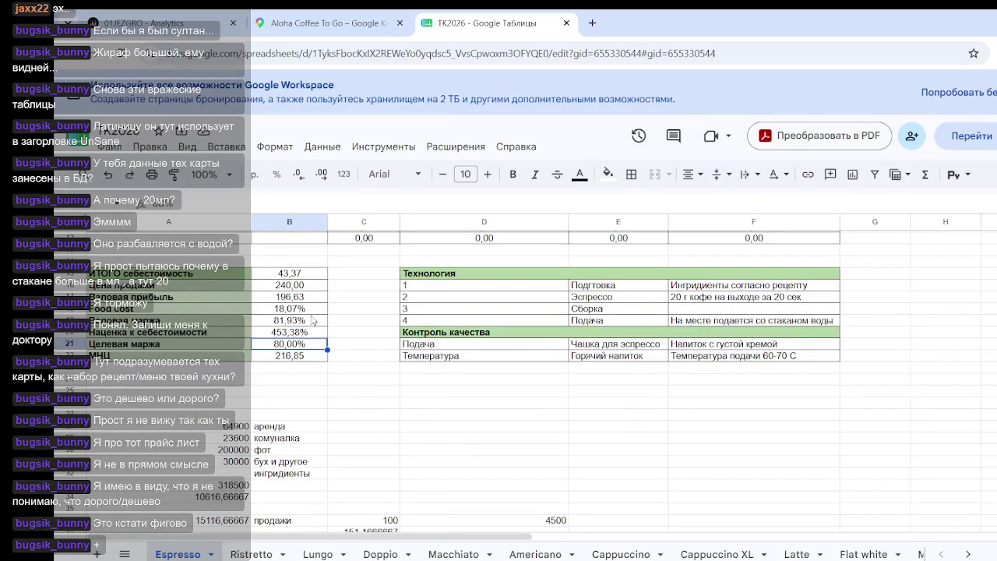
pyautogui.scroll(-2, 403, 375)
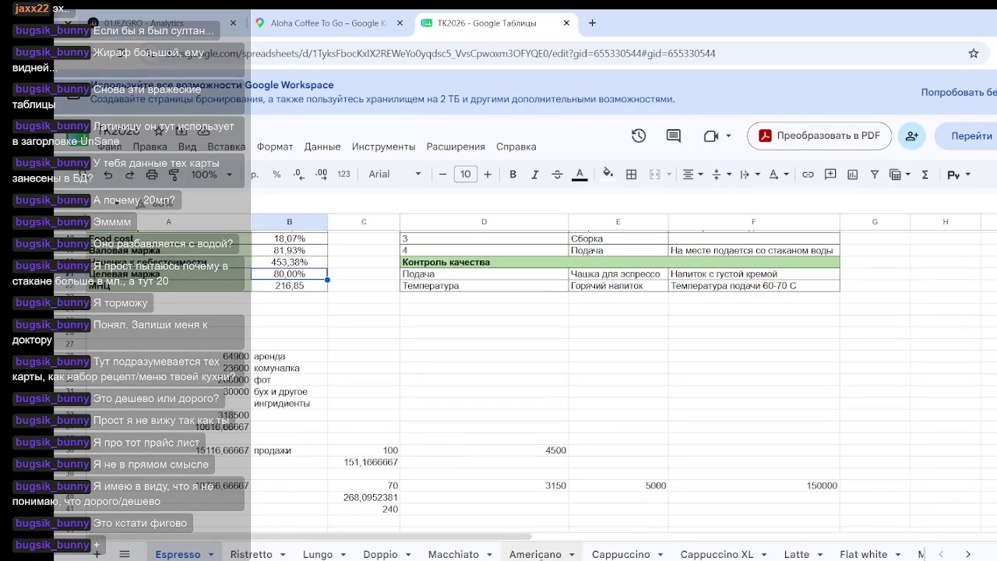
# - Enter a 340 sale price below Cappuccino's 286,0952381 per-cup cost and check the 80% margin
pyautogui.click(621, 554)
pyautogui.click(374, 424)
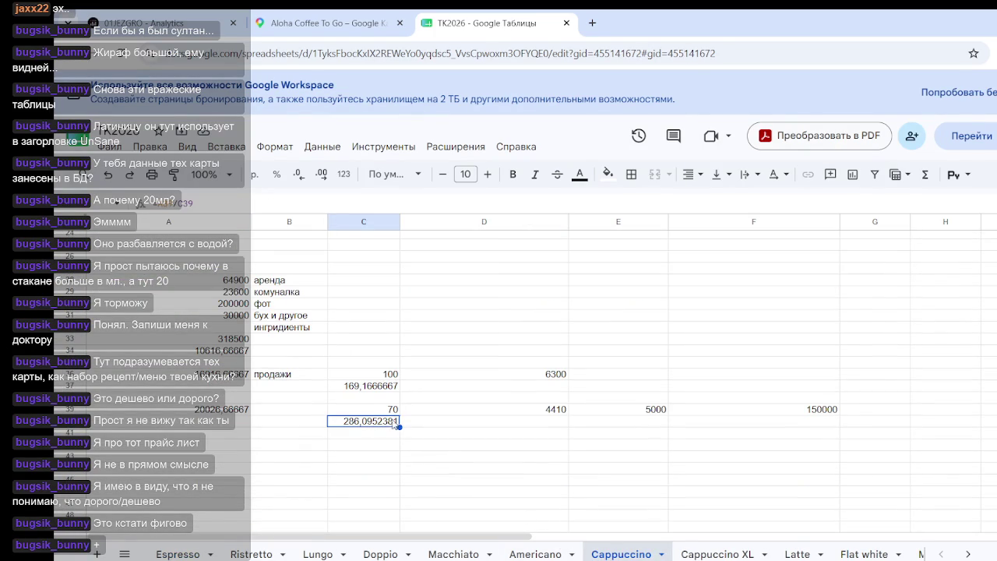
pyautogui.click(386, 433)
pyautogui.write('340')
pyautogui.click(416, 453)
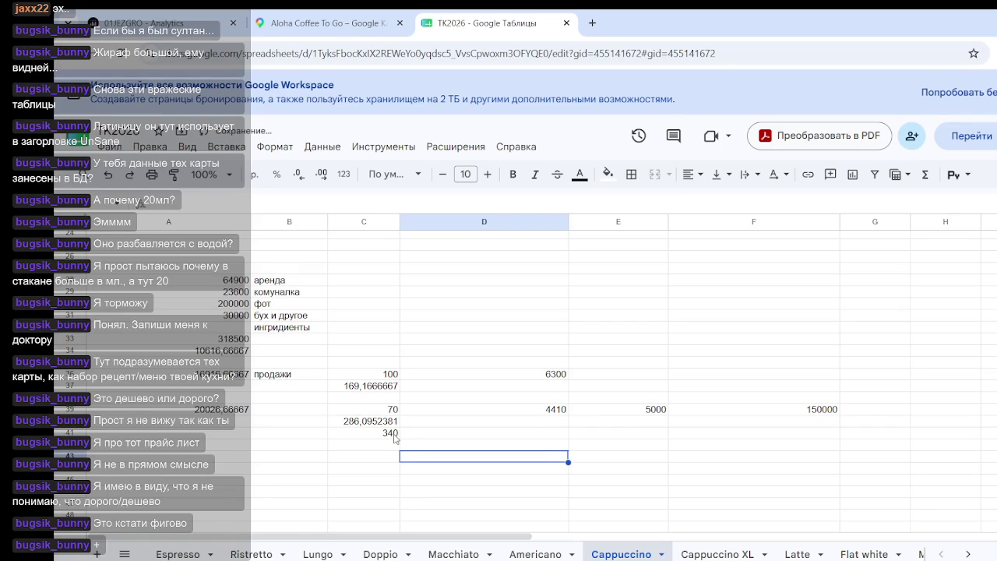
pyautogui.scroll(3, 374, 427)
pyautogui.click(286, 338)
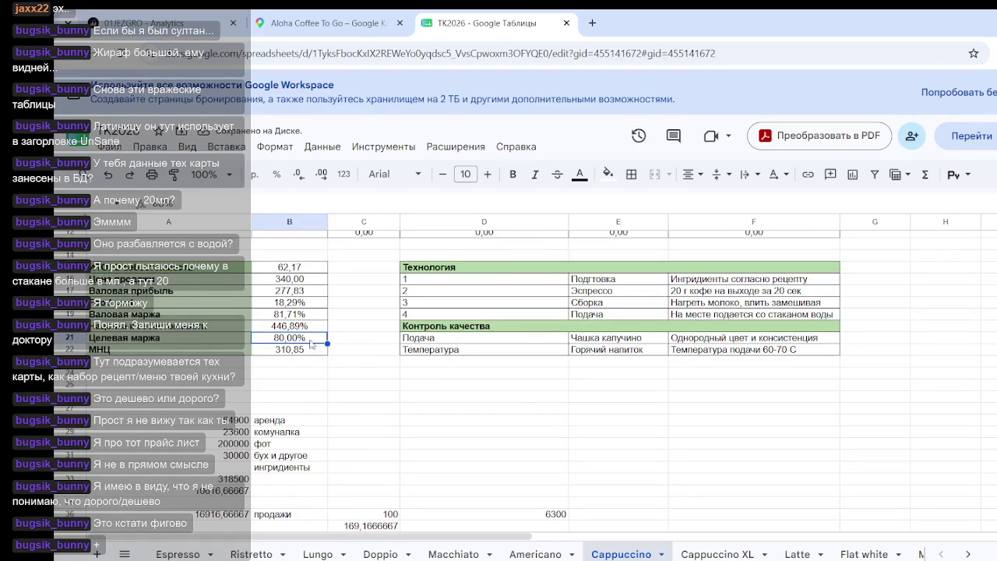
pyautogui.scroll(-3, 497, 395)
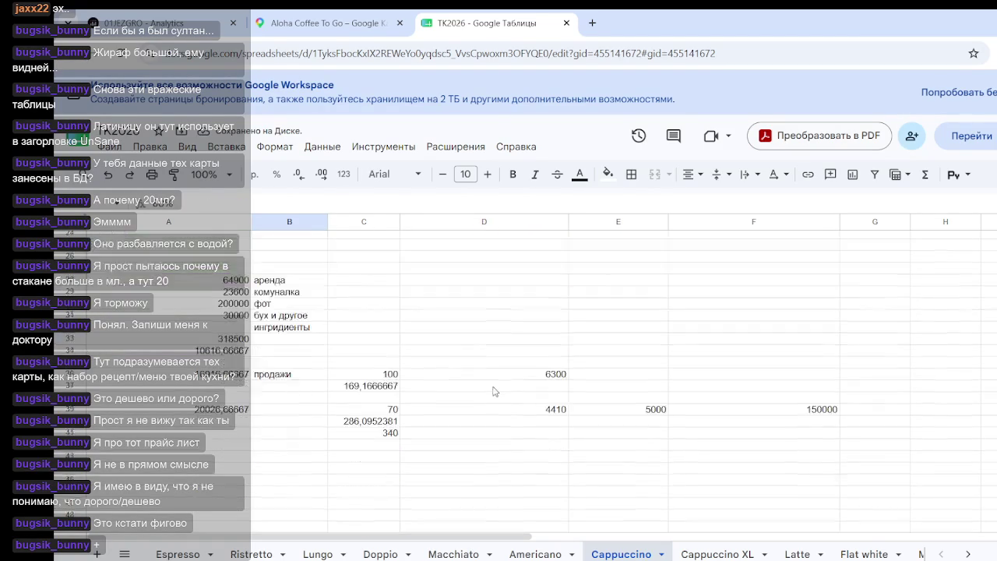
pyautogui.click(470, 451)
pyautogui.click(383, 433)
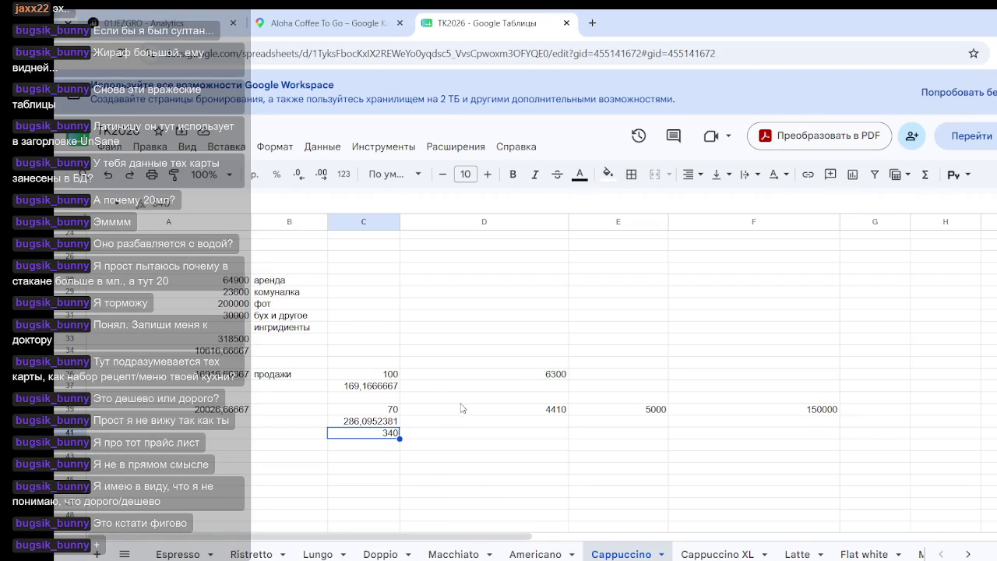
pyautogui.press('Up')
pyautogui.click(433, 421)
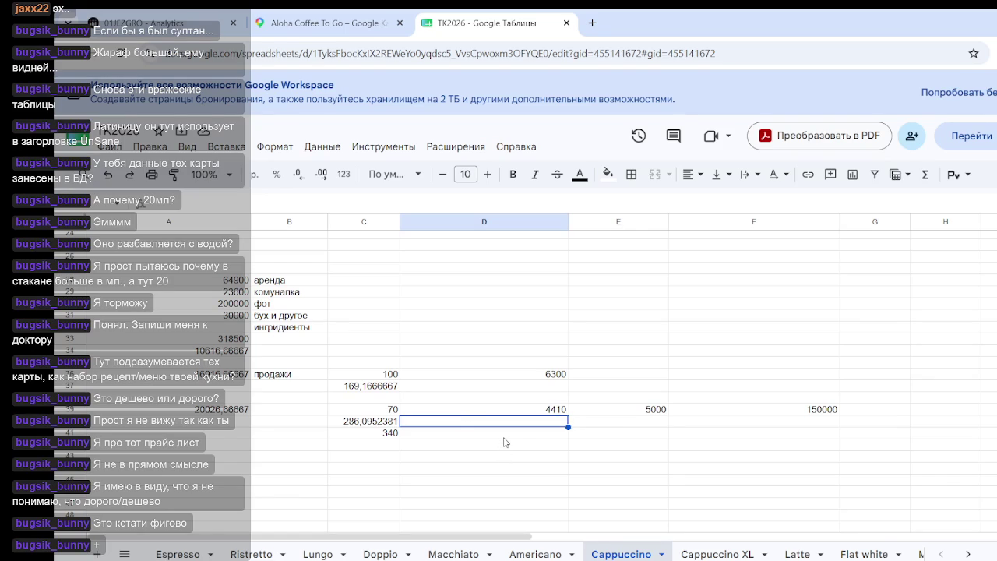
# - Look over the Cappuccino XL card, then recheck Cappuccino's 70 daily sales figure
pyautogui.click(717, 554)
pyautogui.scroll(-3, 612, 421)
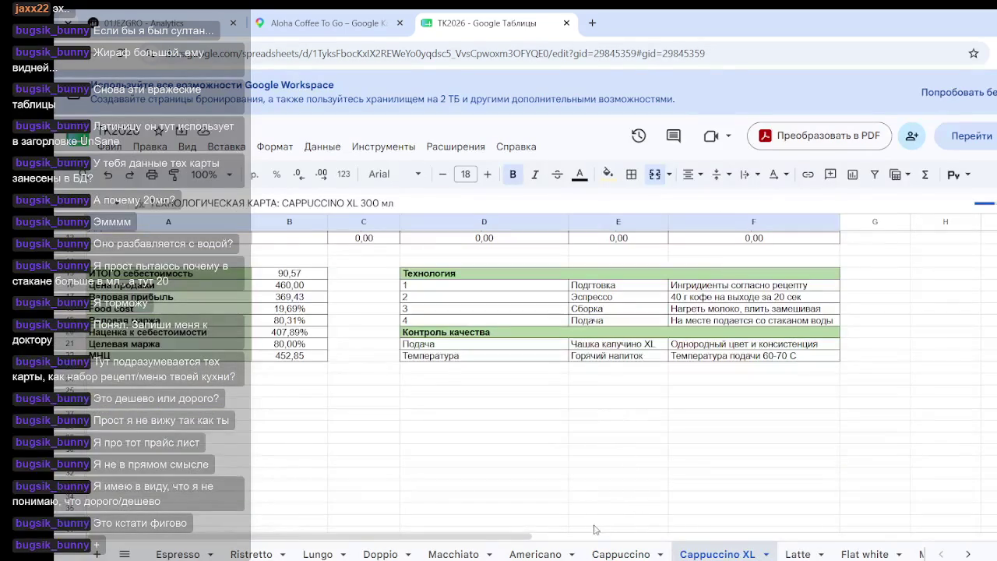
pyautogui.scroll(2, 548, 441)
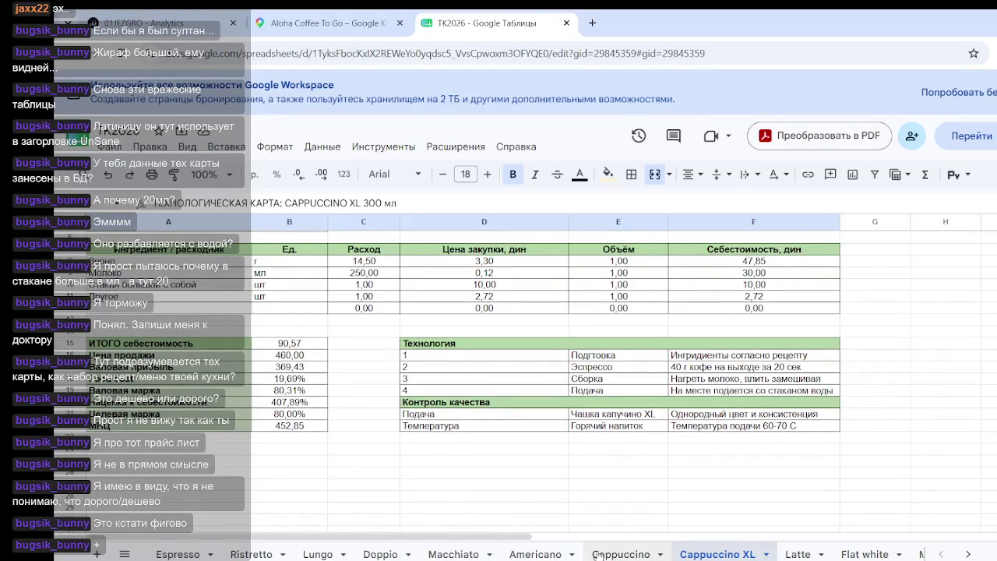
pyautogui.click(621, 554)
pyautogui.click(394, 410)
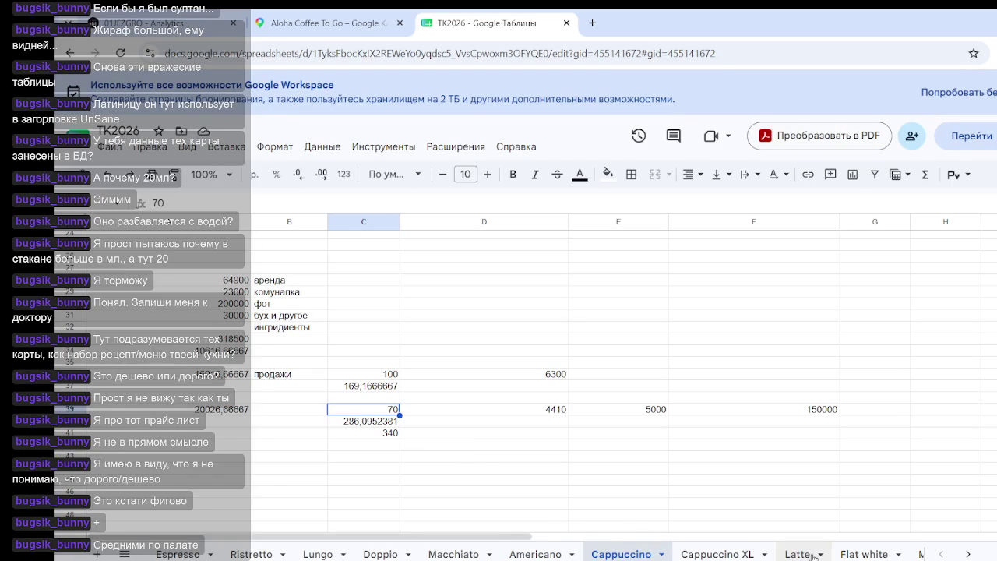
# - Open the Mocha 300 мл cost sheet, showing total cost 85,77 and price 450,00
pyautogui.click(969, 554)
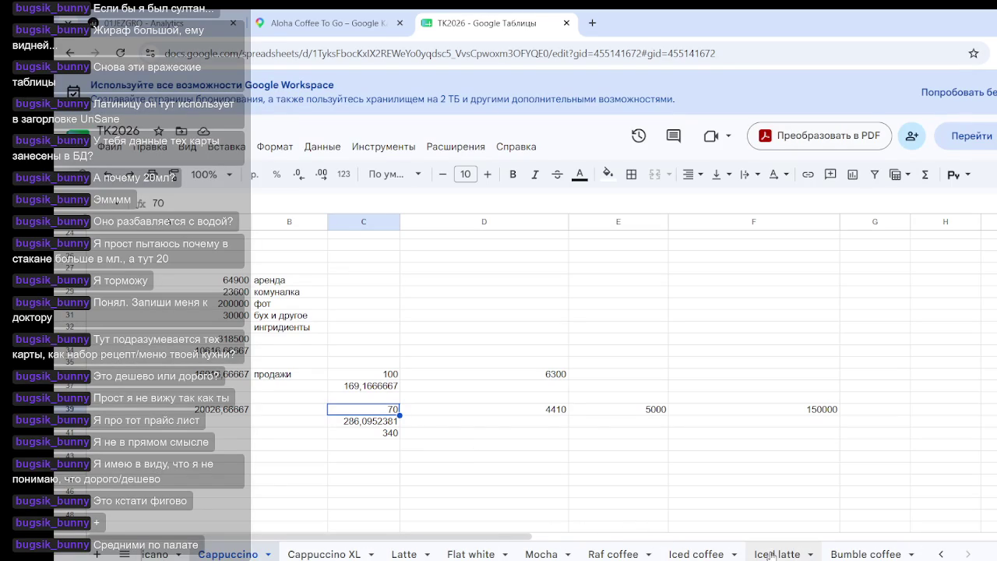
pyautogui.click(550, 555)
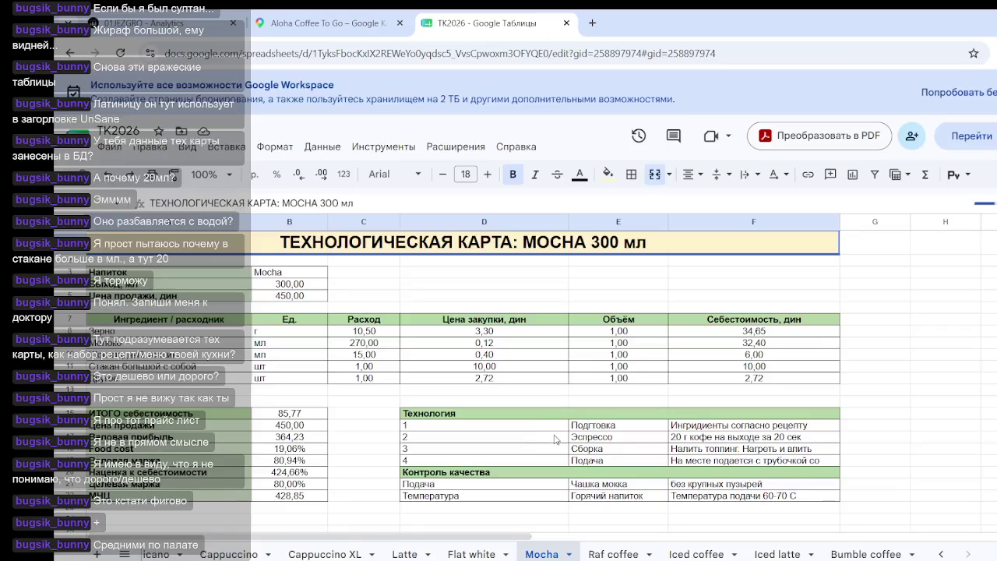
pyautogui.scroll(-4, 515, 467)
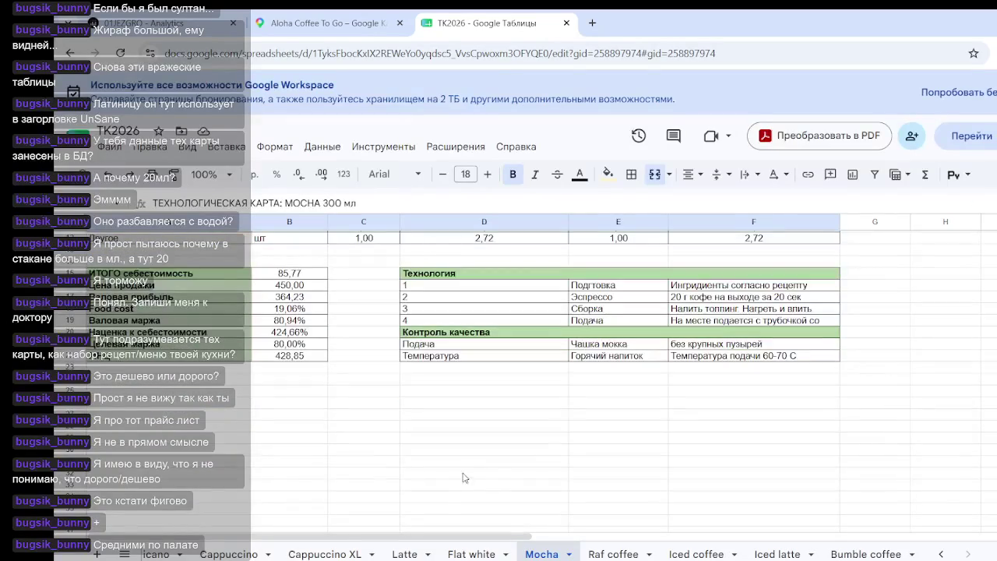
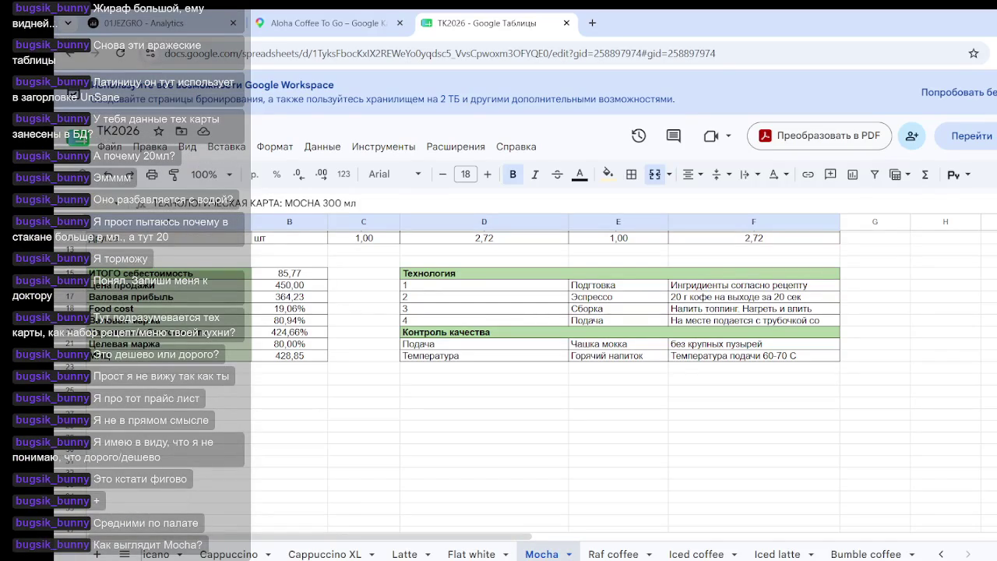
# - Select empty cells below the Mocha technology table, then open a new blank browser tab
pyautogui.click(480, 426)
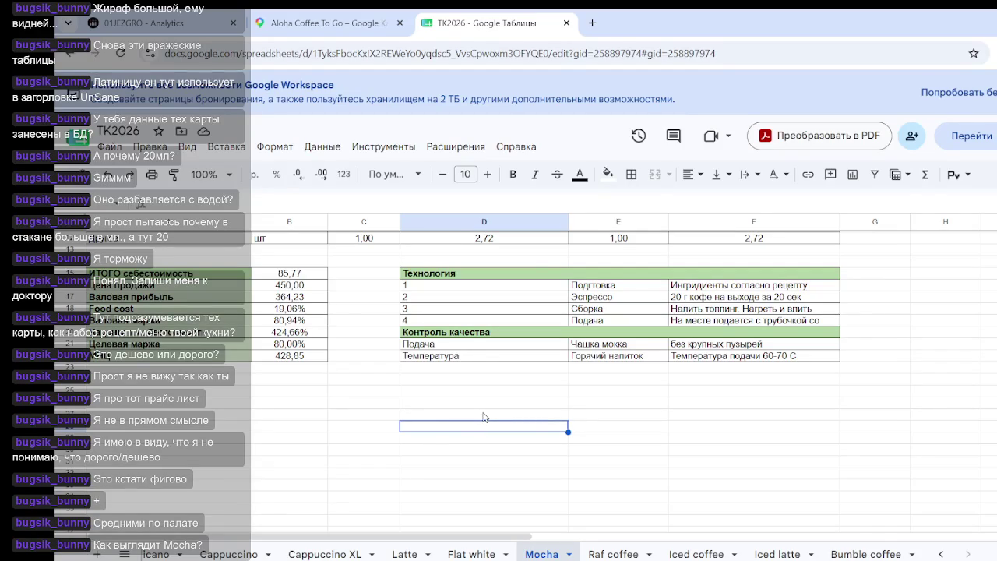
pyautogui.click(543, 486)
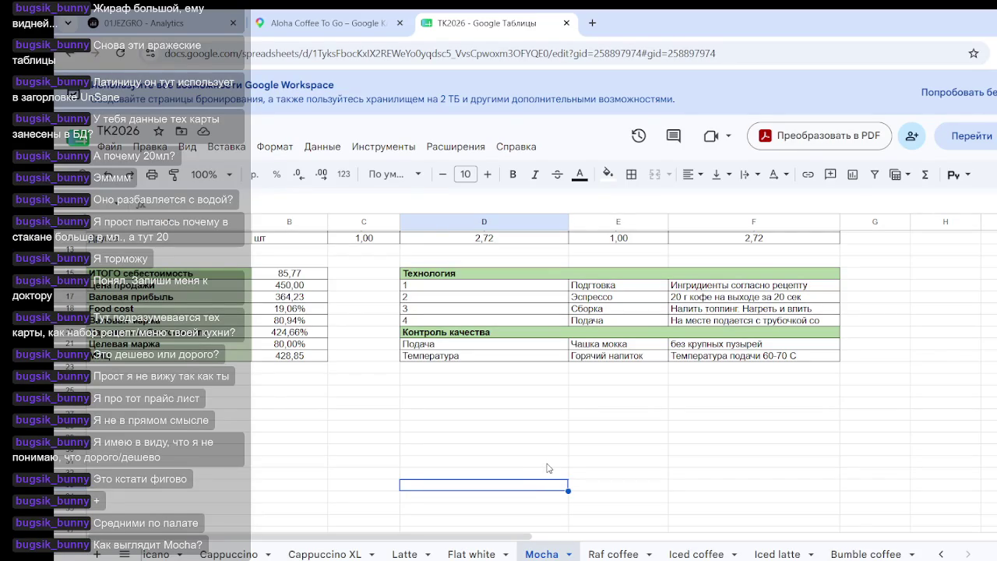
pyautogui.click(592, 23)
# - Search Google for 'мокка', retyping the queries entered in the wrong keyboard layout
pyautogui.click(504, 290)
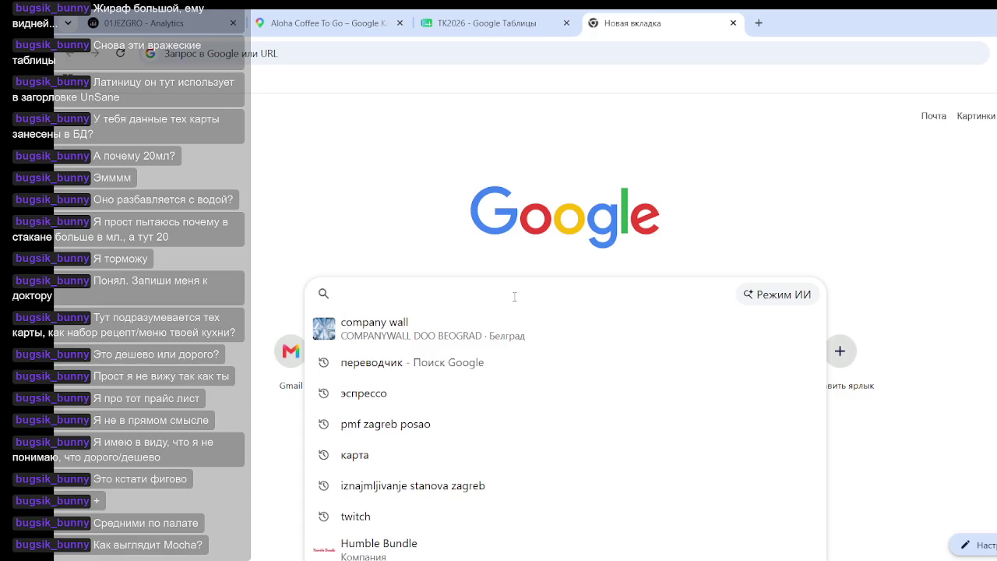
pyautogui.write('ыщлф')
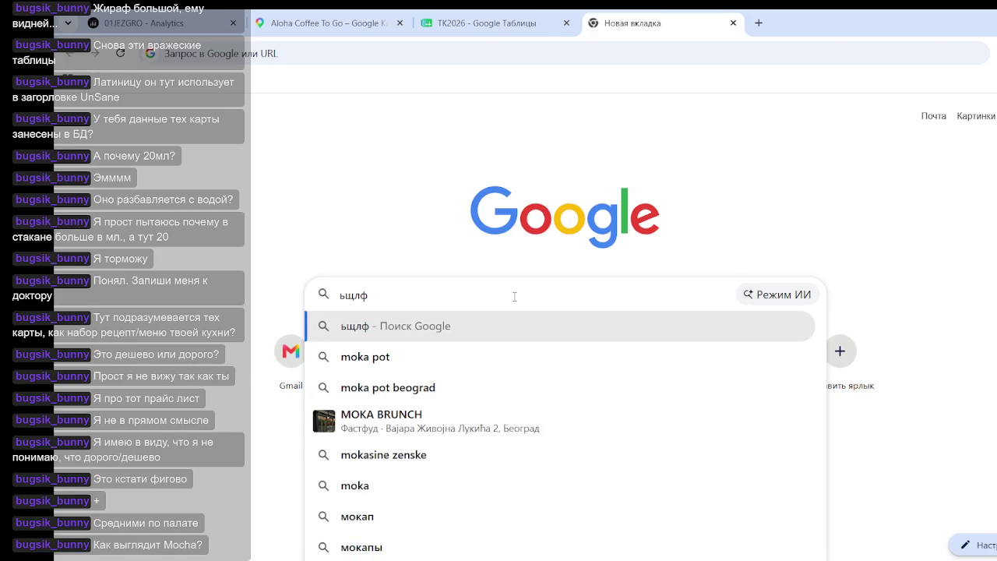
pyautogui.press('Return')
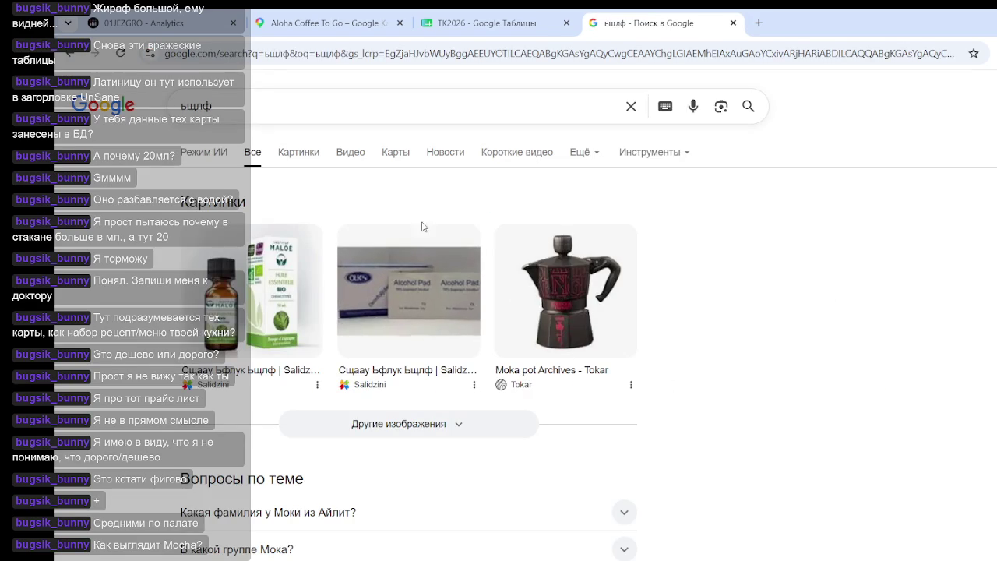
pyautogui.moveTo(252, 108); pyautogui.dragTo(180, 107)
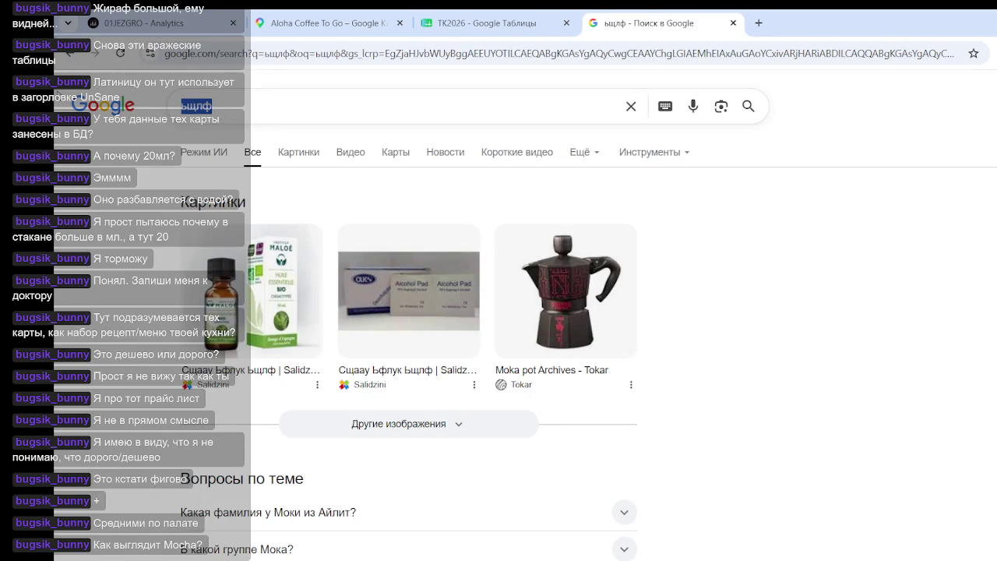
pyautogui.write('vj')
pyautogui.press('BackSpace')
pyautogui.press('BackSpace')
pyautogui.write('vjrrf')
pyautogui.press('Return')
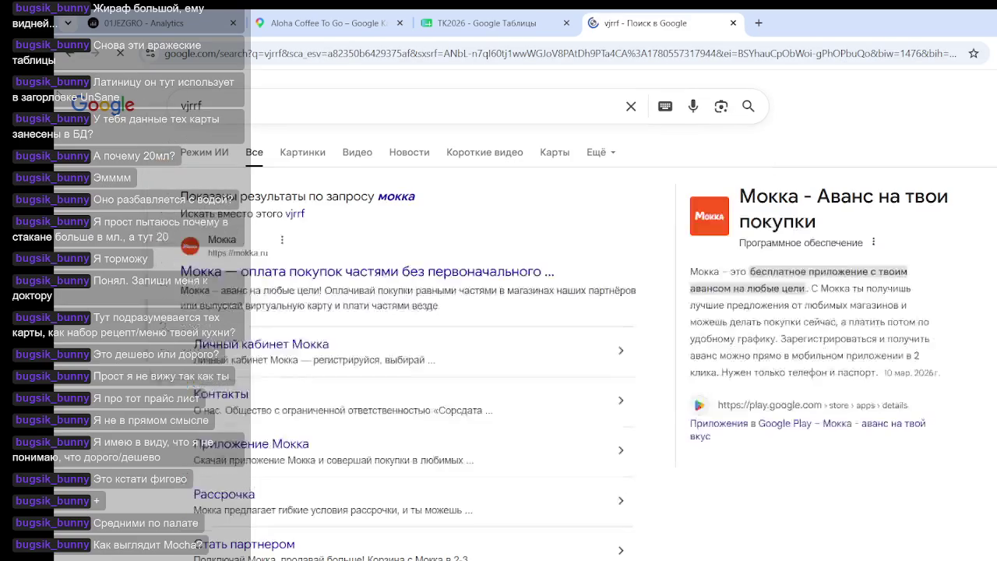
pyautogui.doubleClick(241, 106)
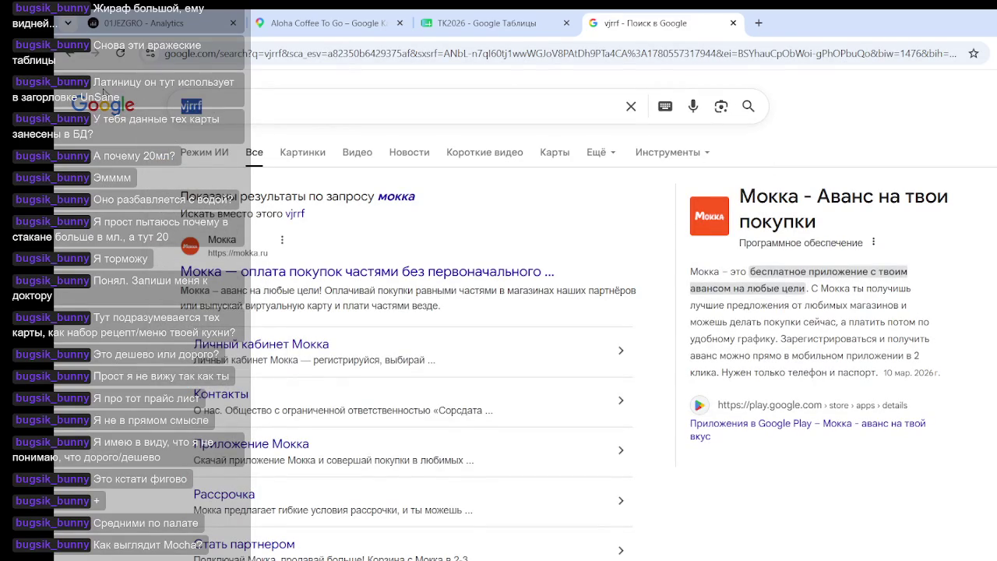
pyautogui.write('мокка')
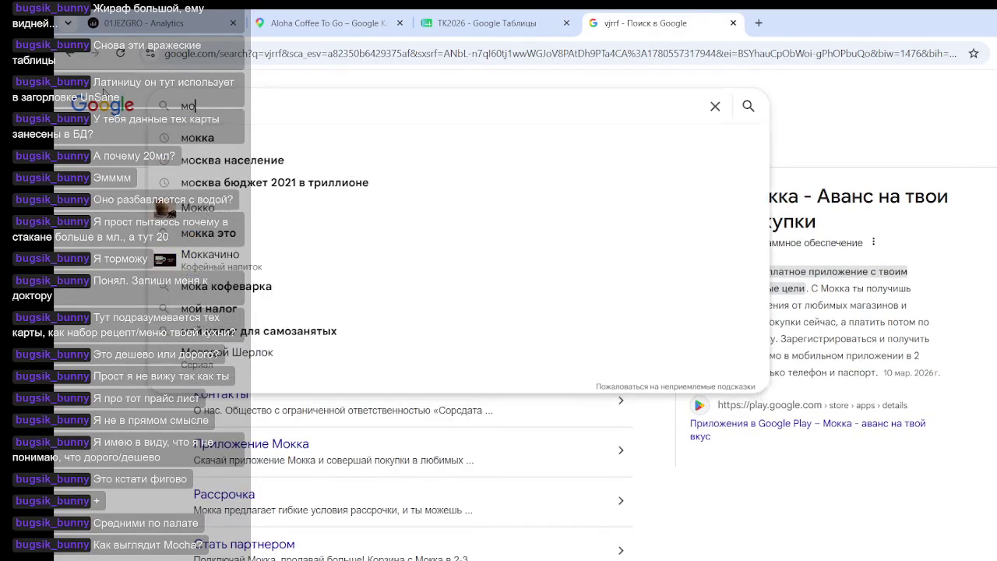
pyautogui.press('Return')
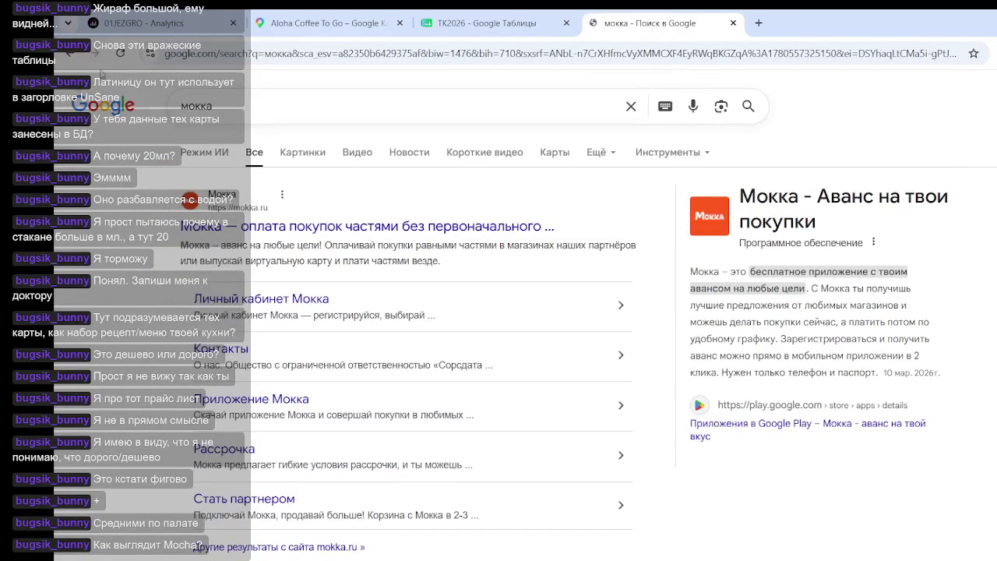
# - Refine the search to 'мокка кофе' and switch to its image results
pyautogui.click(253, 105)
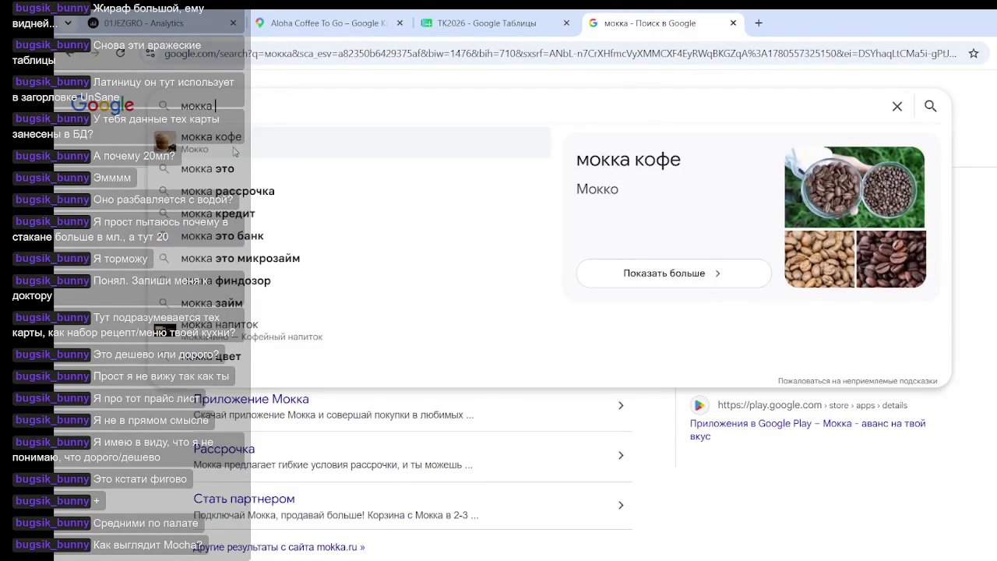
pyautogui.click(234, 146)
pyautogui.click(312, 154)
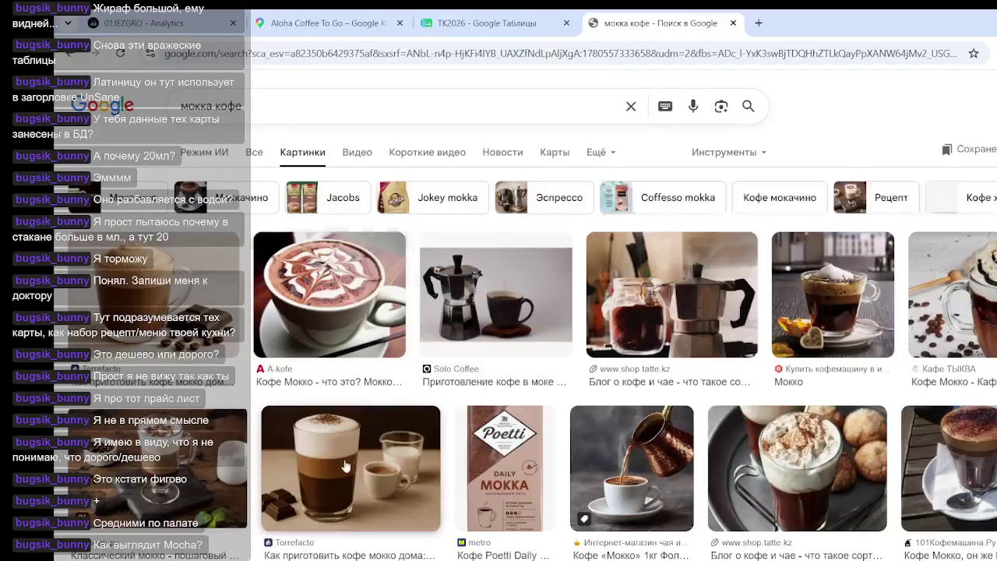
# - Scroll the image results and preview the layered Madlen кофе Мокко in a glass mug
pyautogui.scroll(-2, 343, 455)
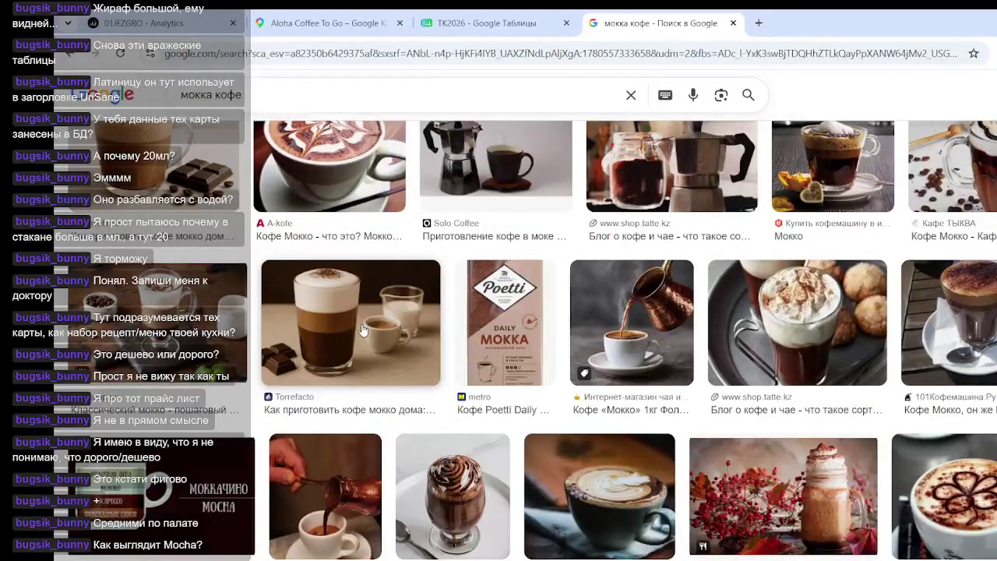
pyautogui.scroll(-3, 372, 320)
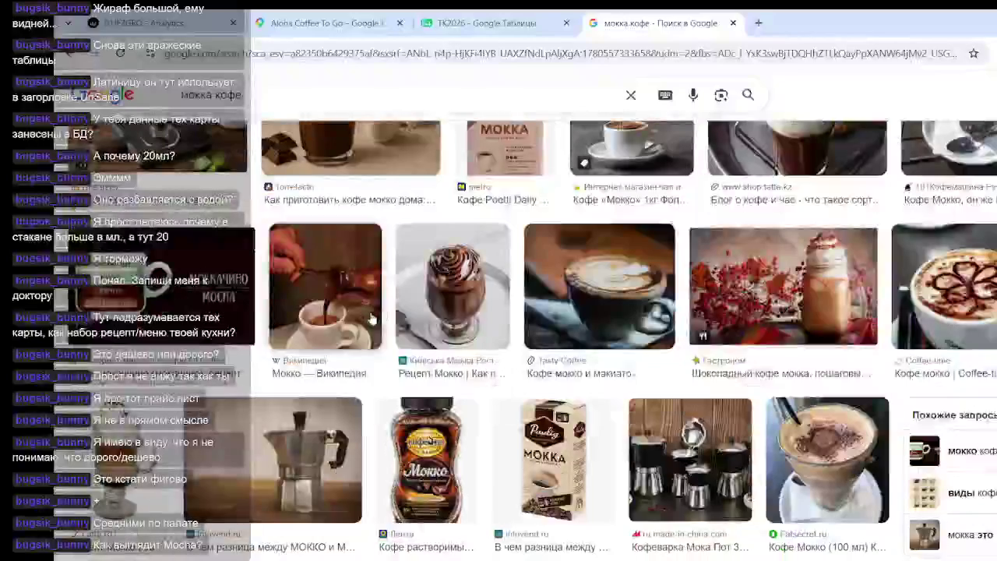
pyautogui.scroll(-3, 164, 289)
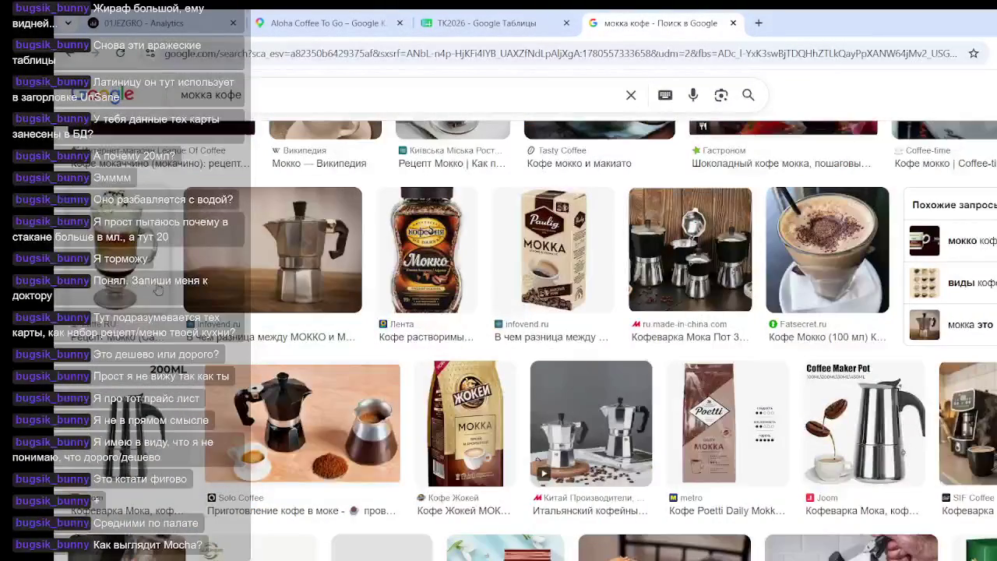
pyautogui.scroll(-5, 158, 288)
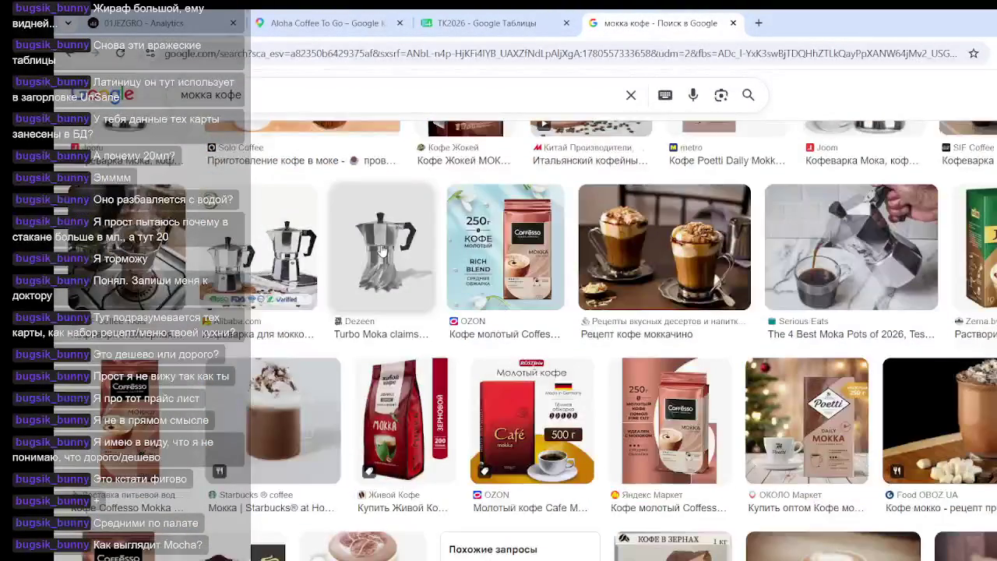
pyautogui.scroll(-4, 382, 249)
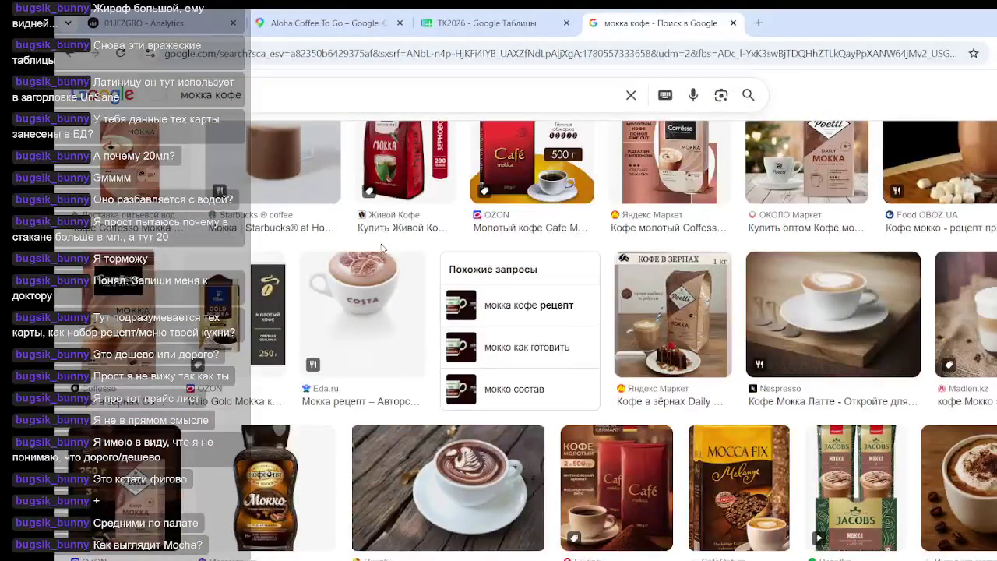
pyautogui.click(974, 315)
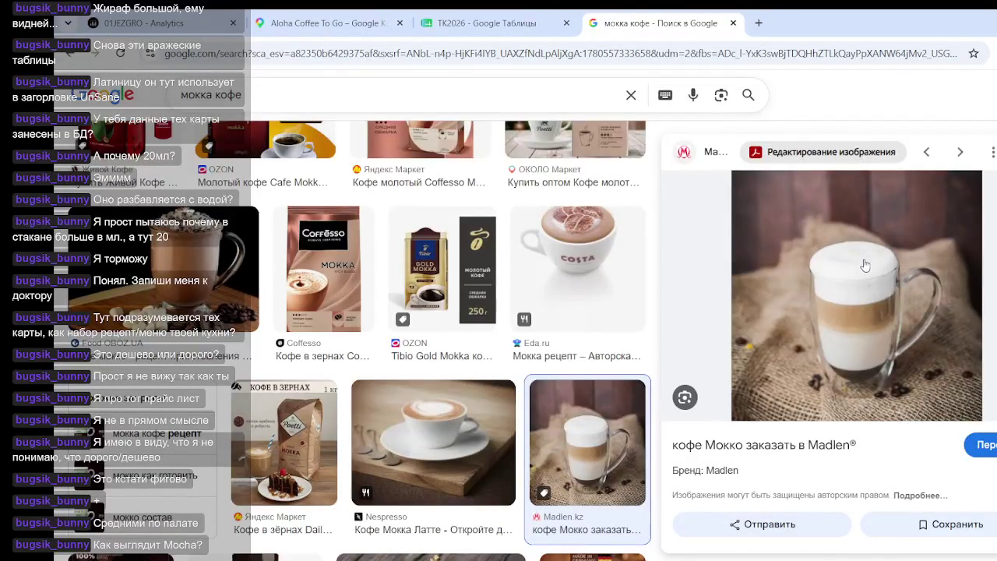
# - Browse further through the mocha image results beside the open preview
pyautogui.scroll(-2, 546, 316)
pyautogui.scroll(-2, 546, 315)
pyautogui.scroll(-2, 546, 316)
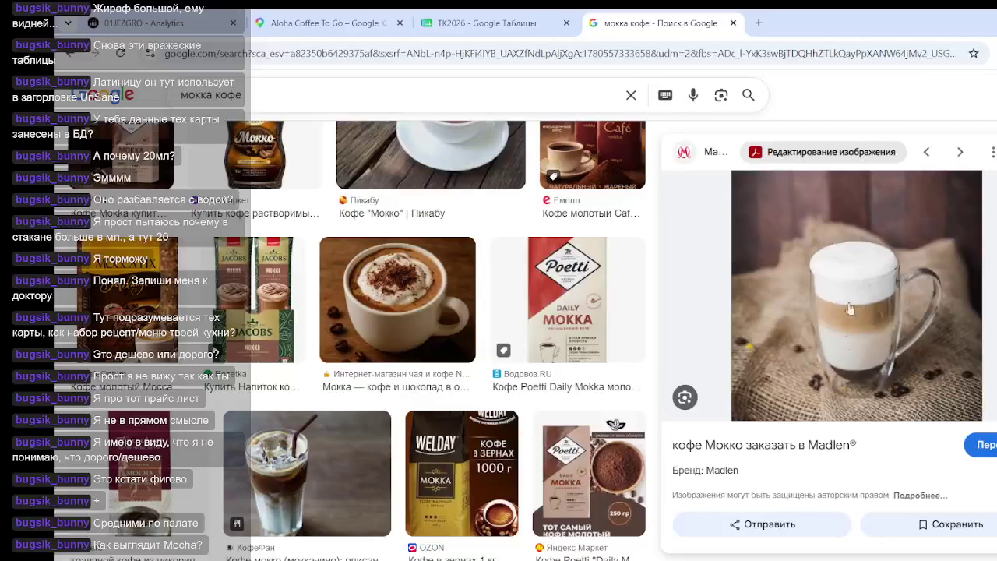
pyautogui.scroll(-3, 558, 348)
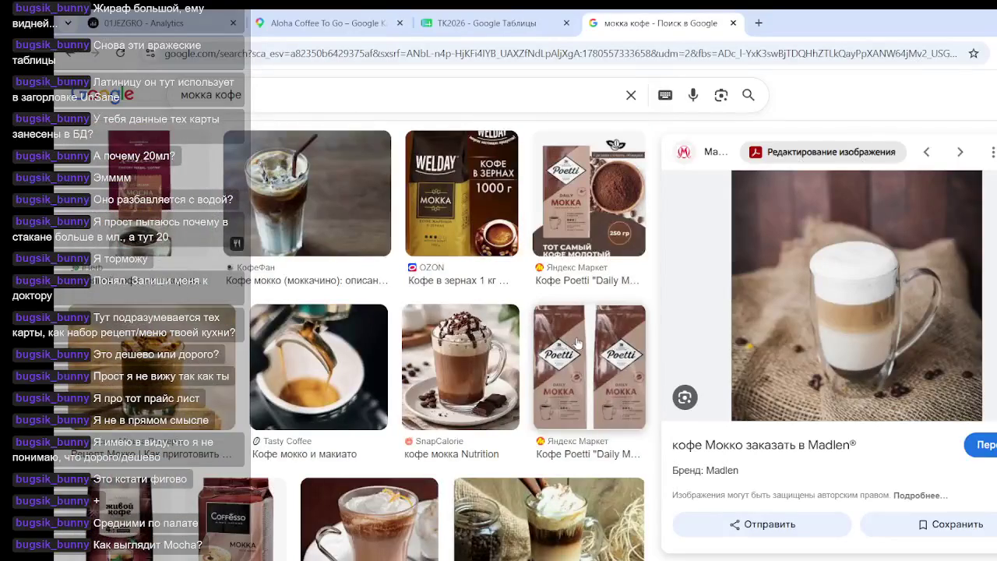
pyautogui.scroll(-4, 565, 347)
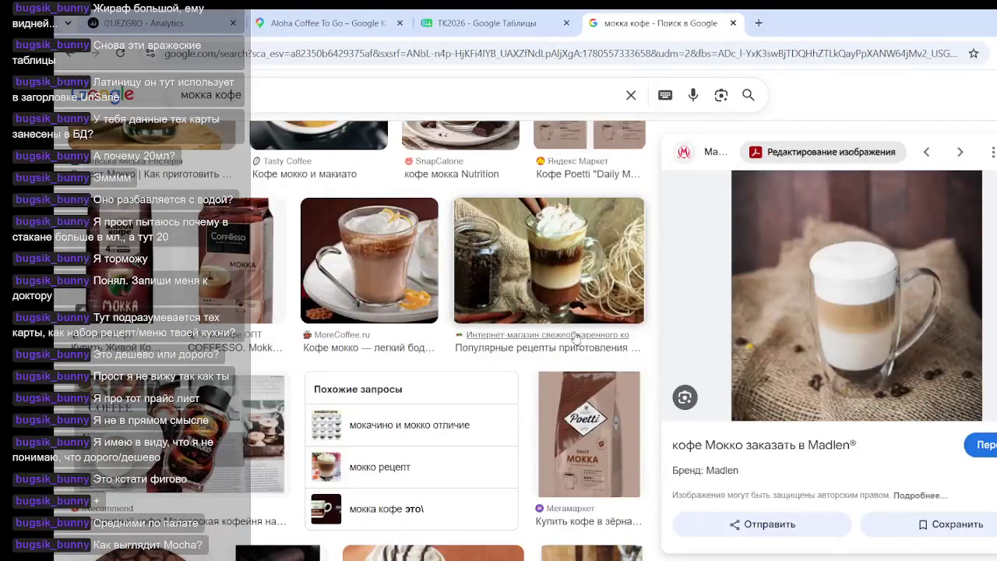
pyautogui.scroll(5, 568, 329)
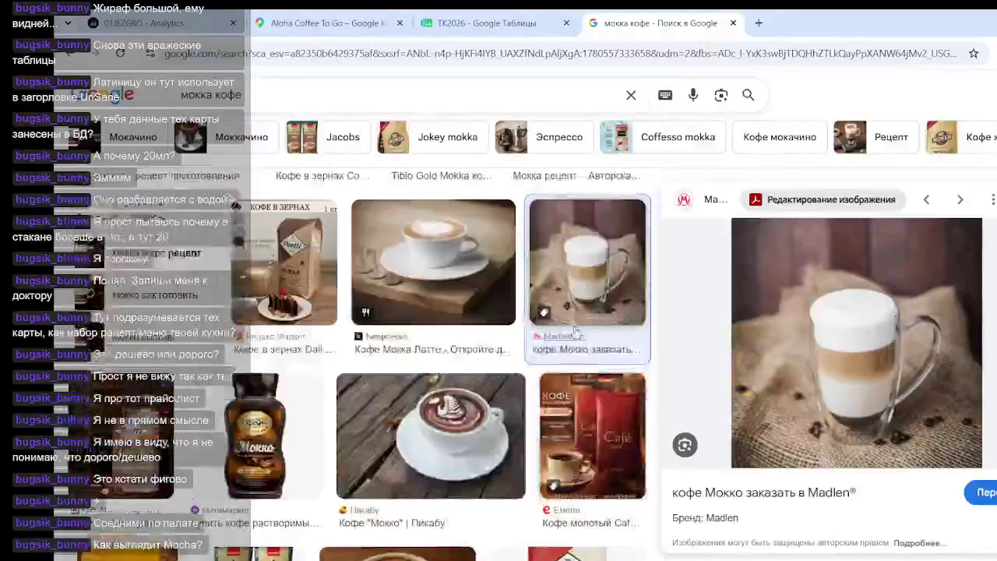
pyautogui.scroll(5, 573, 331)
pyautogui.scroll(-5, 576, 333)
pyautogui.scroll(-5, 592, 327)
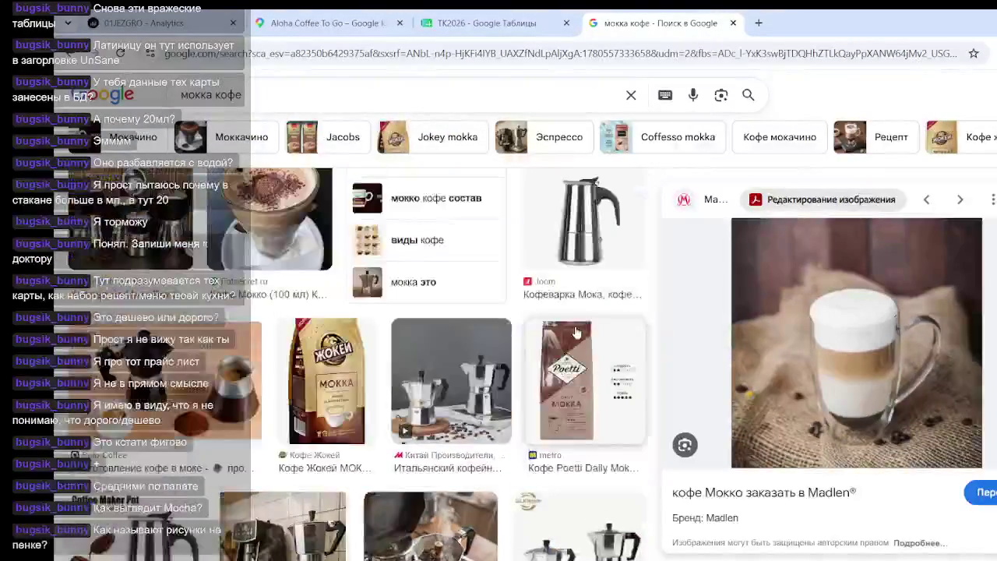
pyautogui.scroll(1, 607, 321)
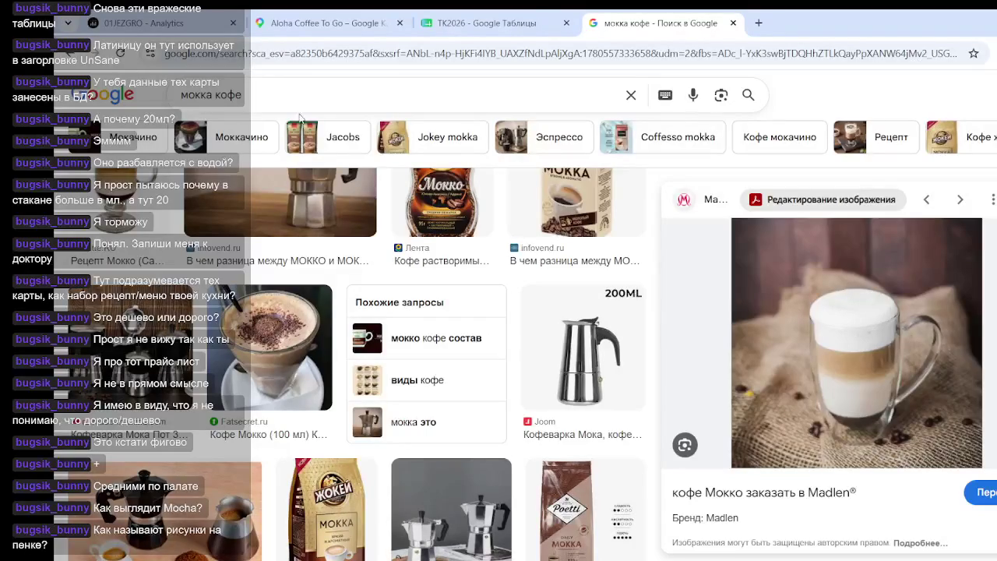
# - Return to TK2026 and move from the Espresso and Americano sheets to Cappuccino
pyautogui.click(479, 23)
pyautogui.click(565, 417)
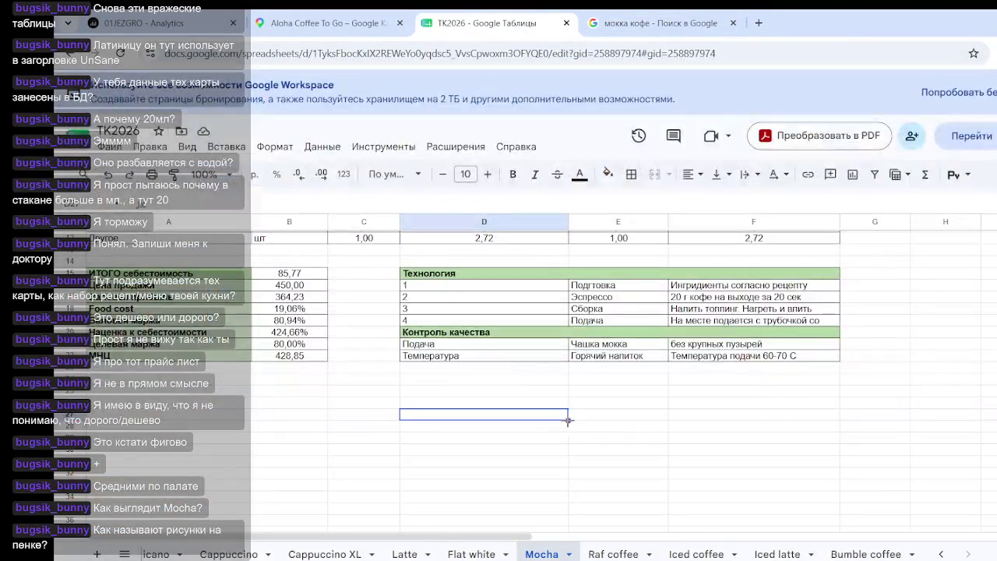
pyautogui.scroll(5, 169, 555)
pyautogui.click(178, 554)
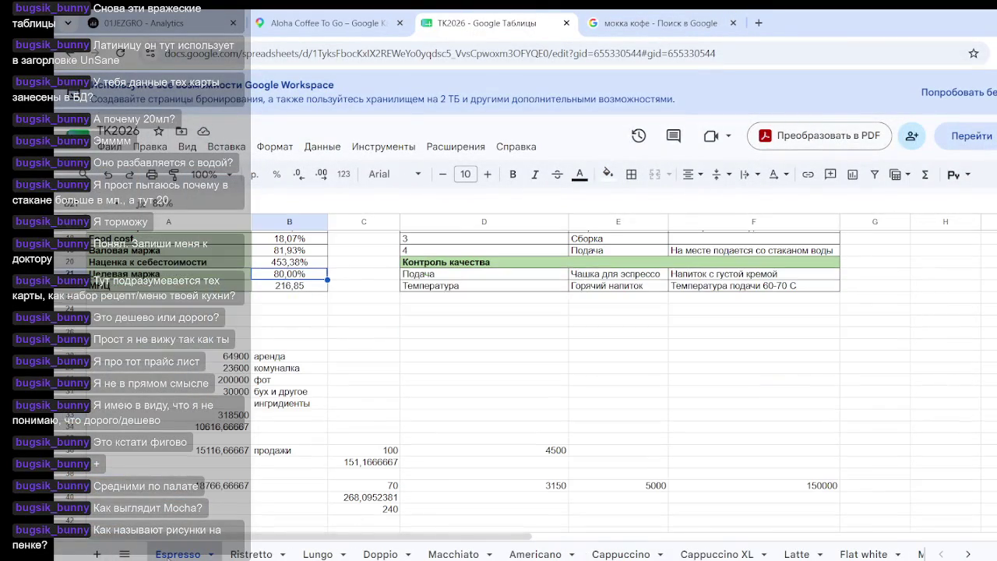
pyautogui.click(369, 511)
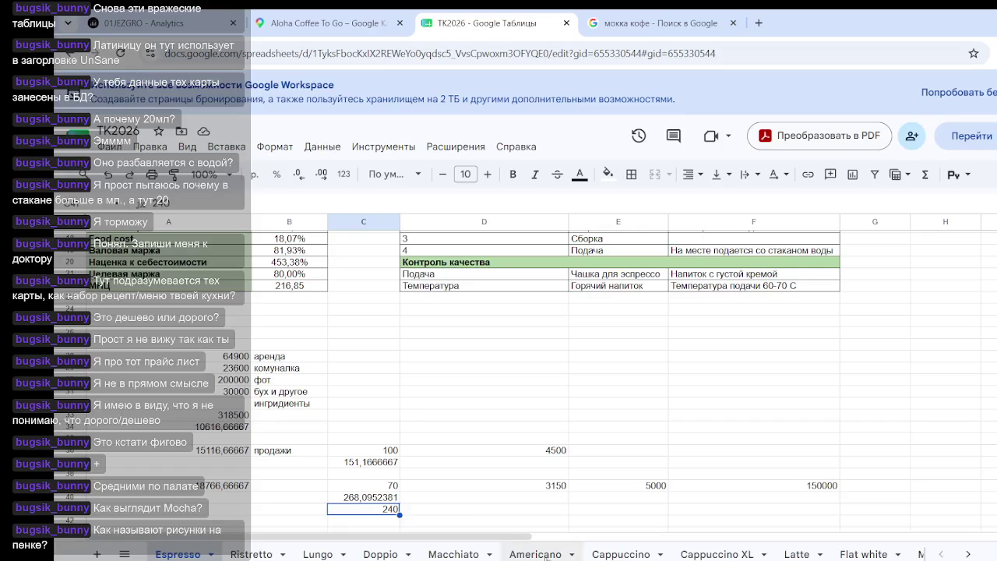
pyautogui.click(550, 554)
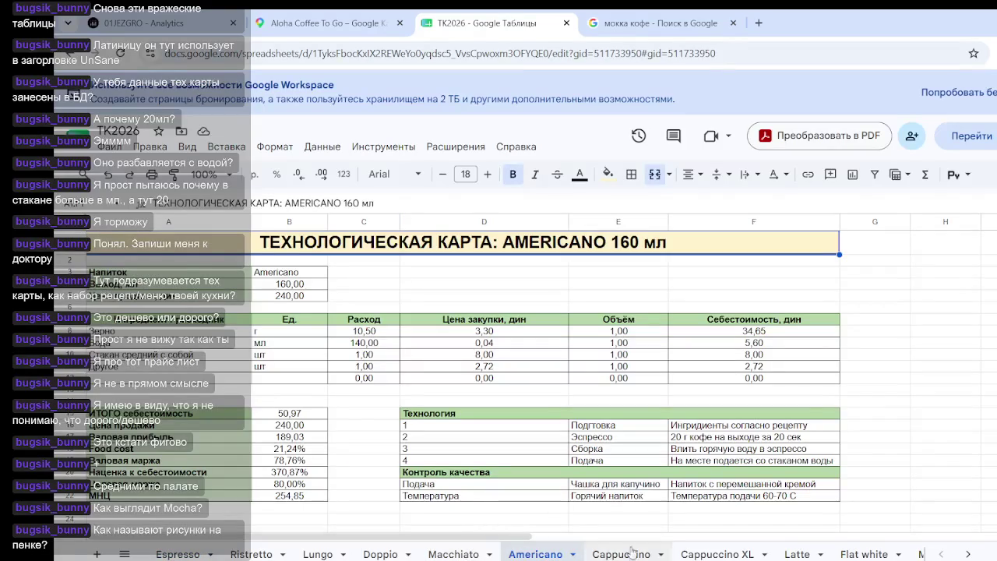
pyautogui.click(621, 554)
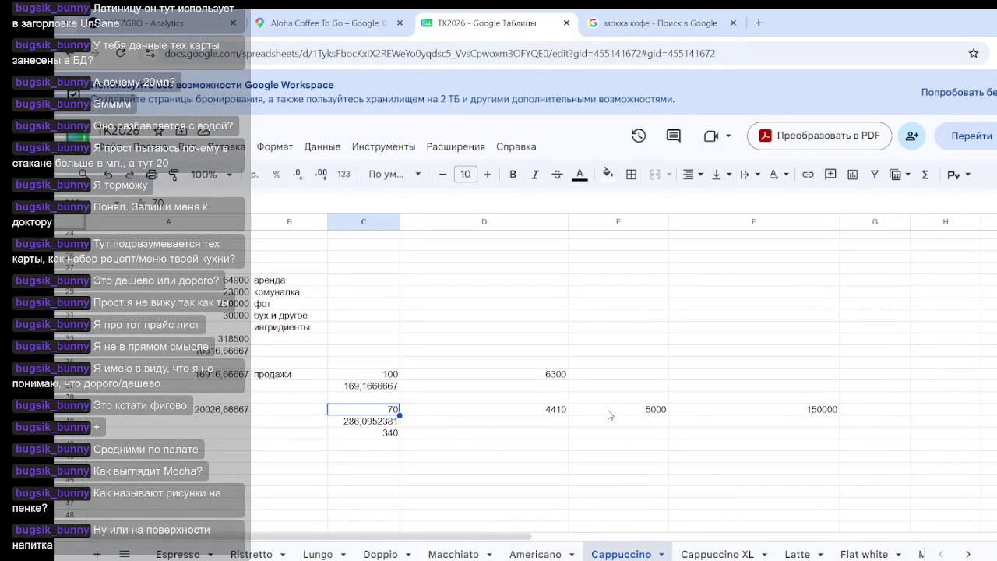
# - Delete the stray 340 and 5000 values, then select 169,1666667 and 214,6666667 to see their sum
pyautogui.click(378, 435)
pyautogui.press('Delete')
pyautogui.click(534, 504)
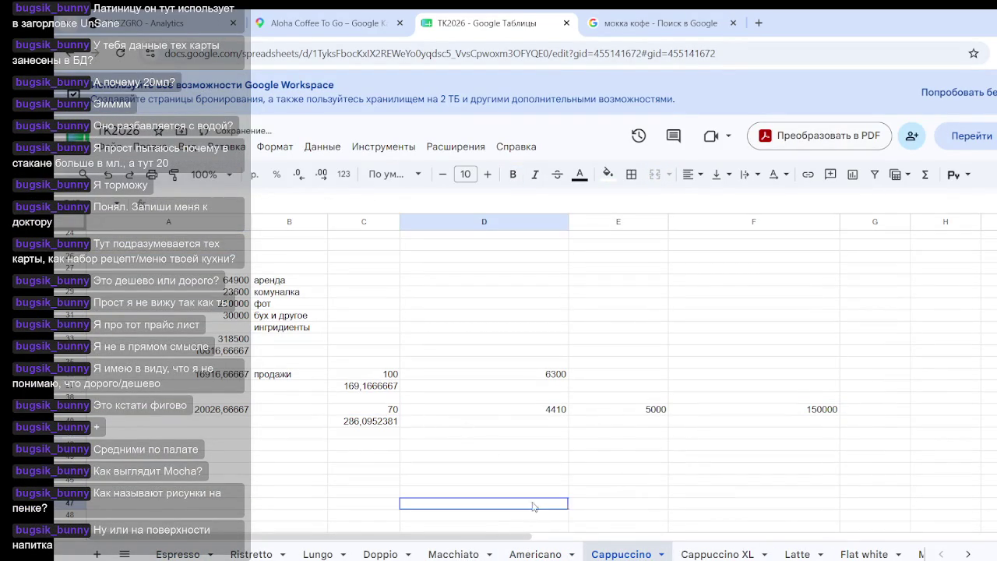
pyautogui.click(644, 413)
pyautogui.press('Delete')
pyautogui.click(606, 460)
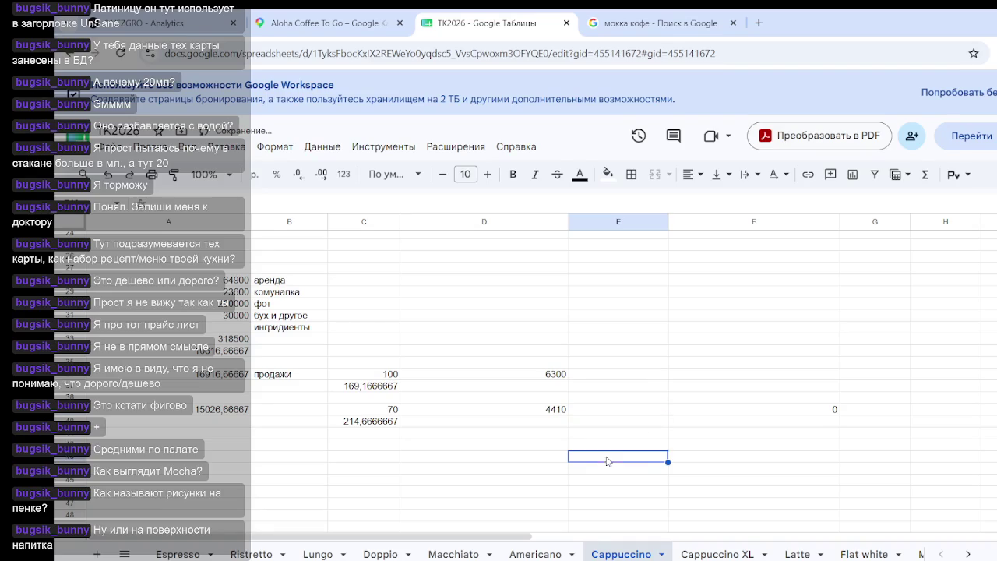
pyautogui.click(383, 387)
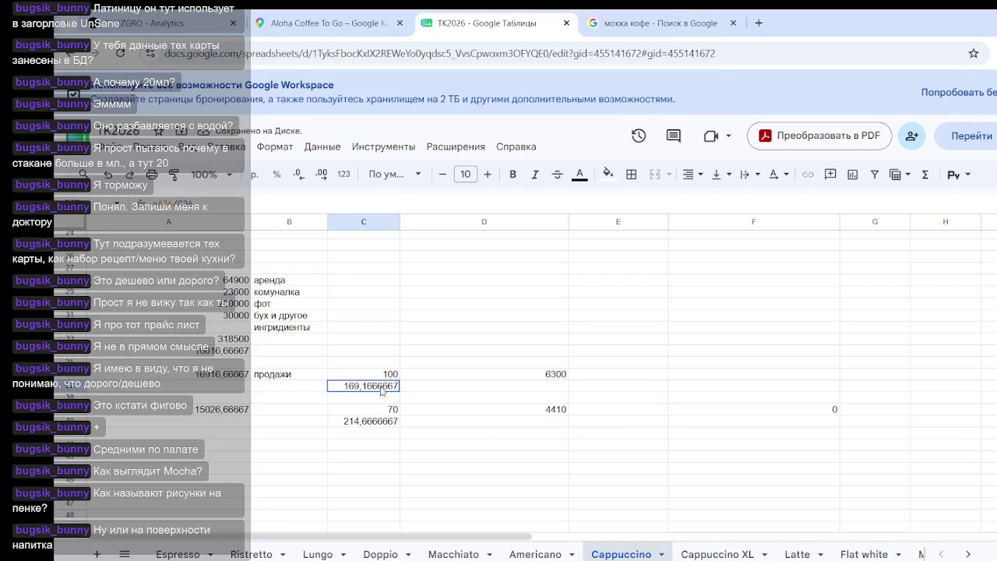
pyautogui.keyDown('ctrl'); pyautogui.click(383, 425); pyautogui.keyUp('ctrl')
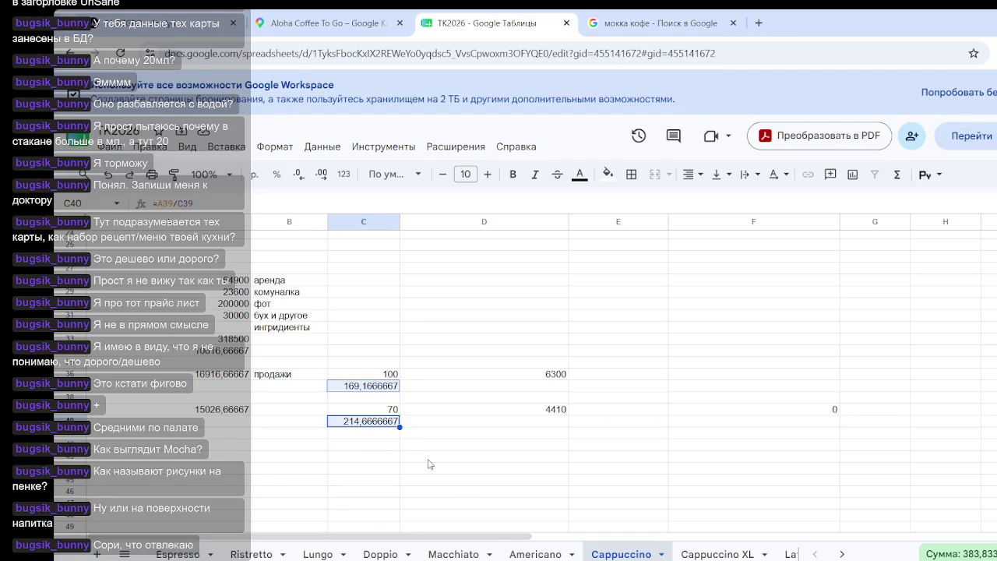
# - Select the C37:C40 results and the A25:B39 cost block to view their sums
pyautogui.click(426, 459)
pyautogui.moveTo(351, 389); pyautogui.dragTo(380, 427)
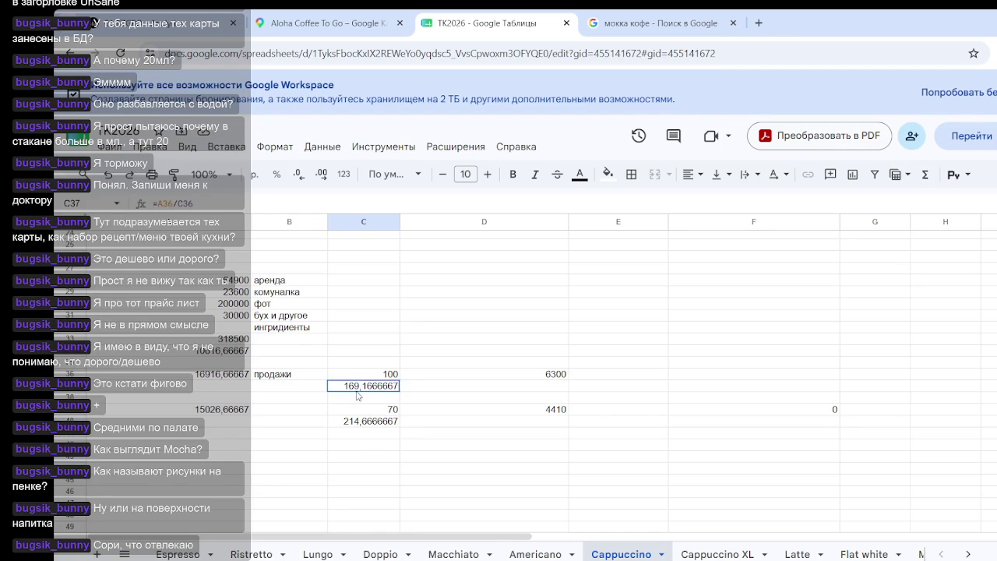
pyautogui.click(444, 455)
pyautogui.scroll(5, 442, 450)
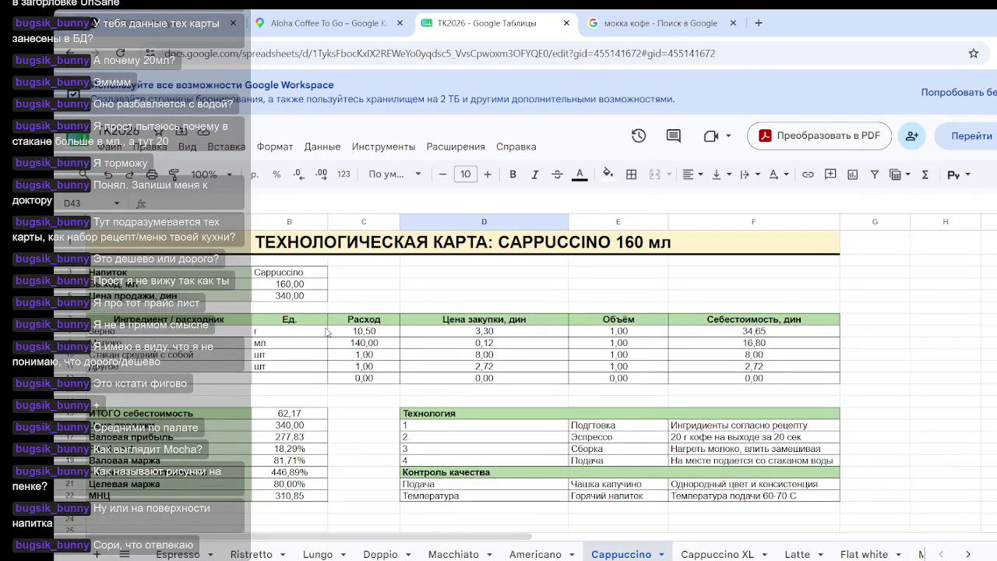
pyautogui.scroll(-3, 327, 392)
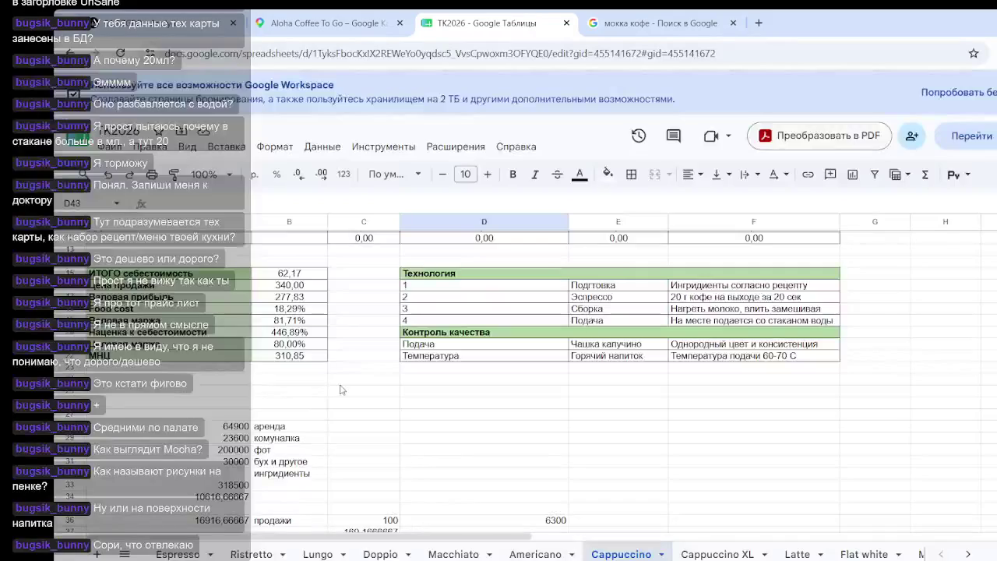
pyautogui.scroll(-3, 300, 345)
pyautogui.click(236, 335)
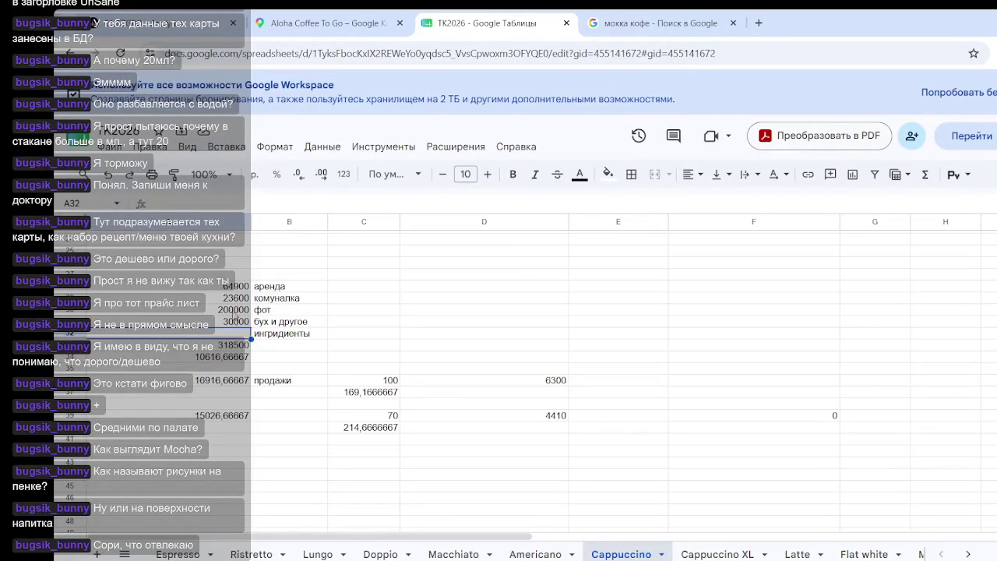
pyautogui.moveTo(215, 251); pyautogui.dragTo(304, 416)
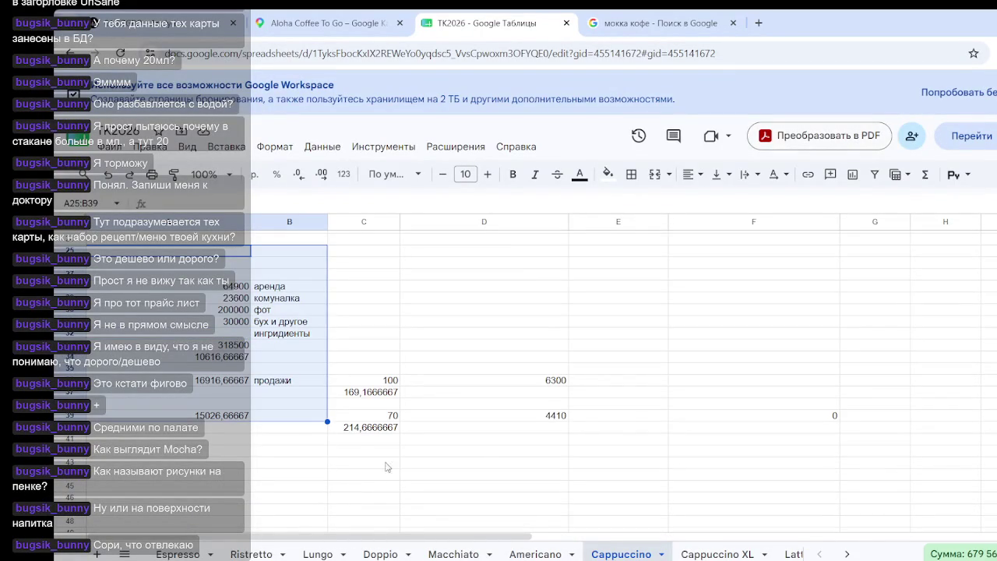
pyautogui.click(482, 455)
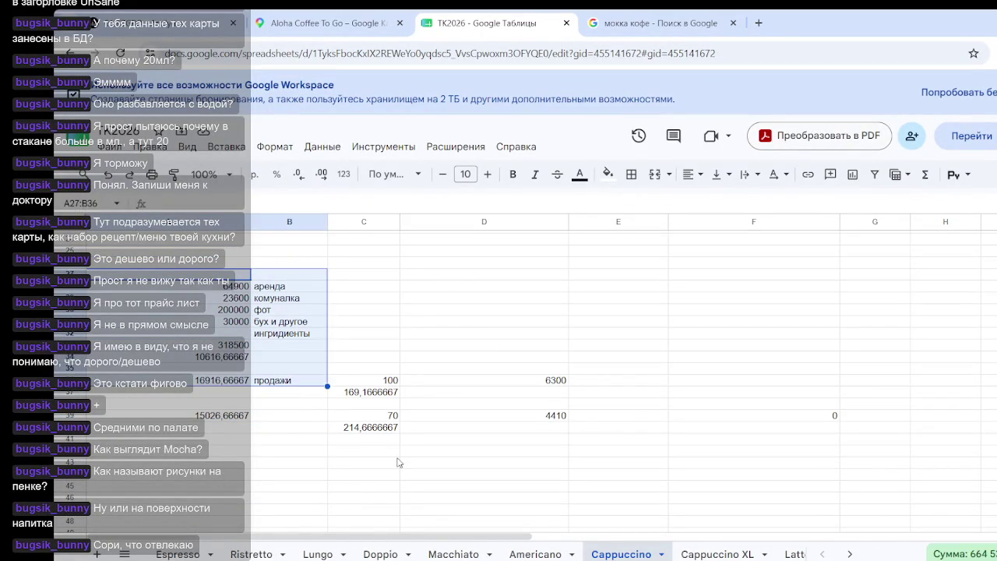
pyautogui.click(521, 479)
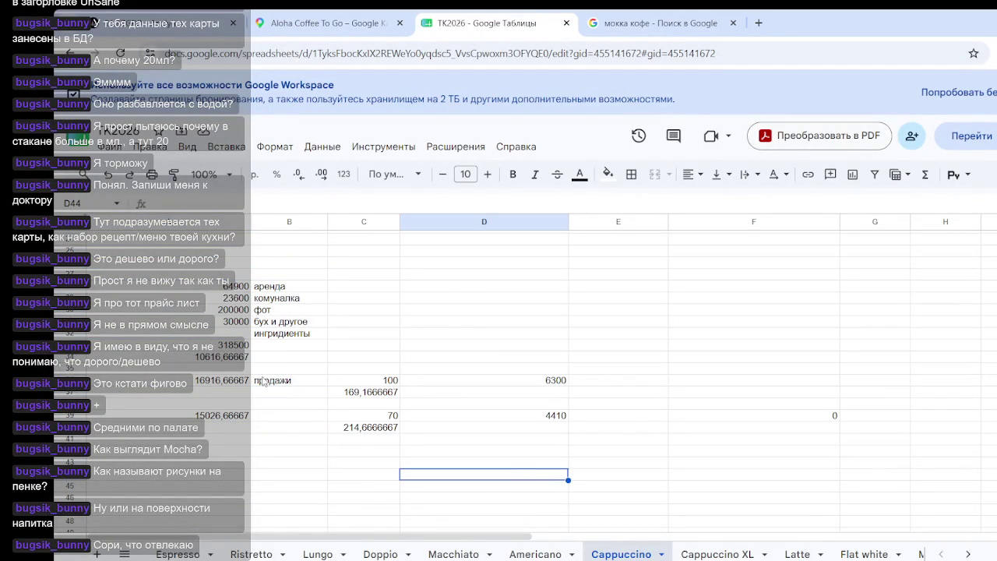
# - Enter =D36*30 in C33 to turn the 6300 daily figure into monthly sales
pyautogui.click(473, 358)
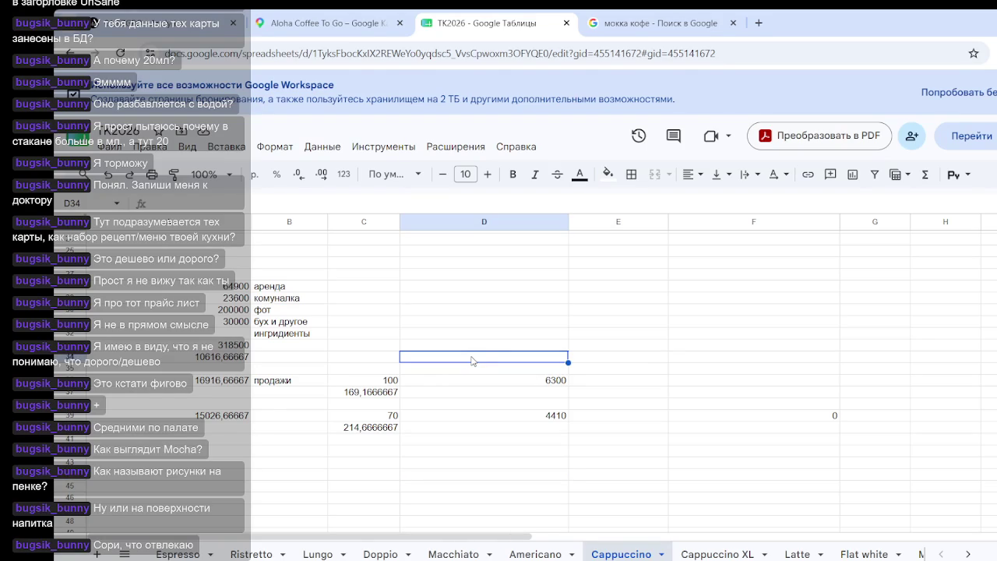
pyautogui.write('=')
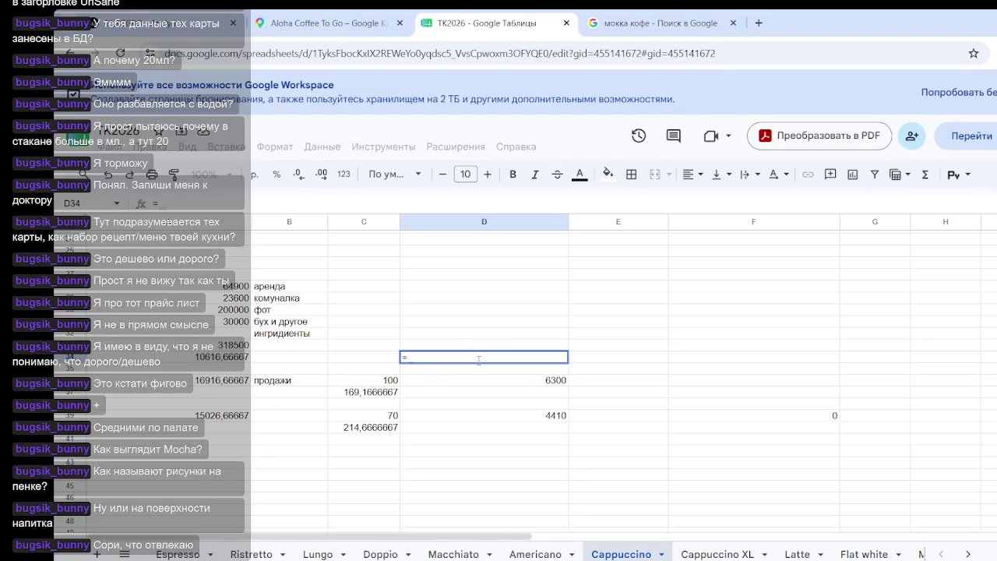
pyautogui.press('Escape')
pyautogui.click(289, 351)
pyautogui.click(373, 351)
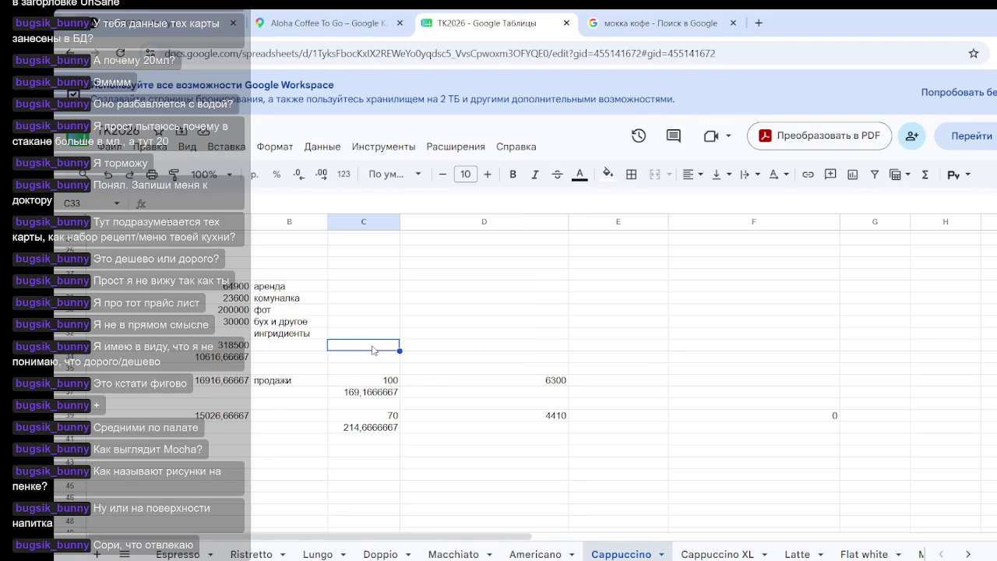
pyautogui.write('=')
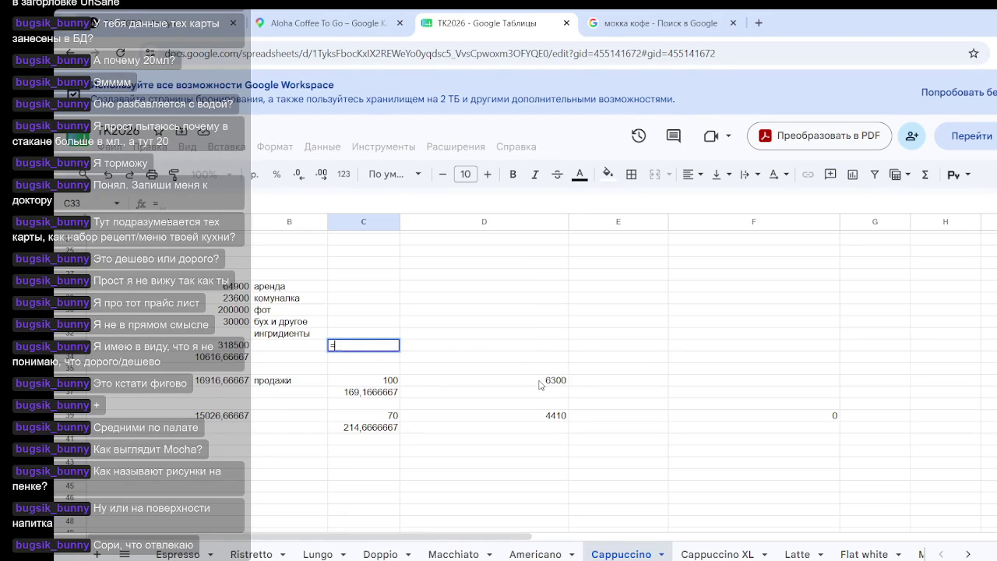
pyautogui.click(540, 382)
pyautogui.write('*')
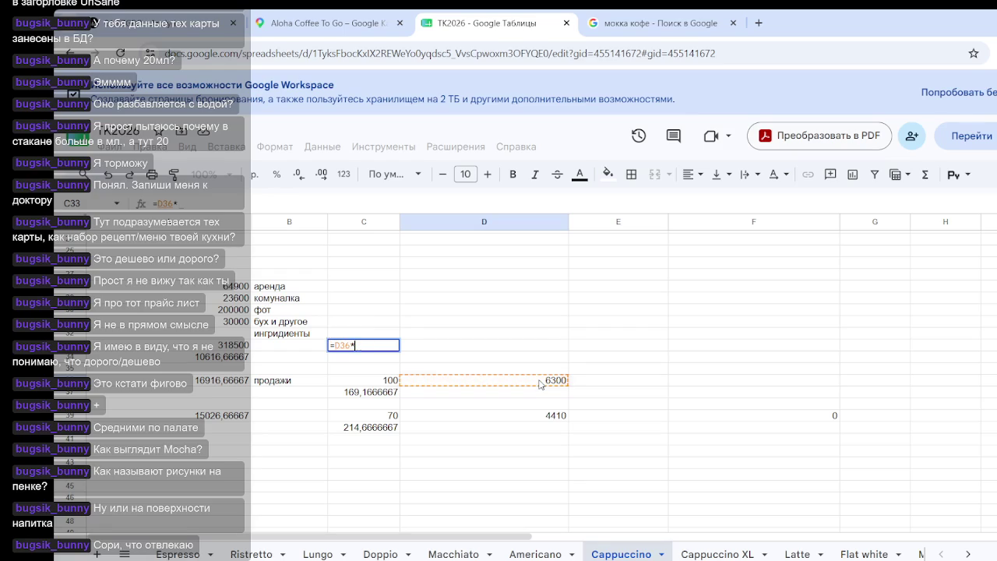
pyautogui.write('30')
pyautogui.press('Return')
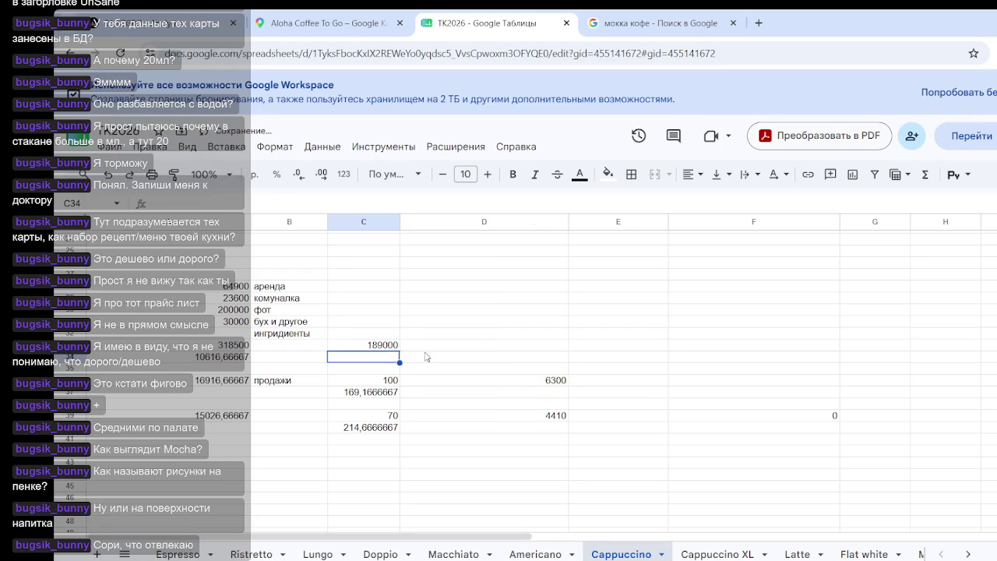
# - Total A33 and C33 in D33, then clear the resulting 507500
pyautogui.click(434, 348)
pyautogui.write('=')
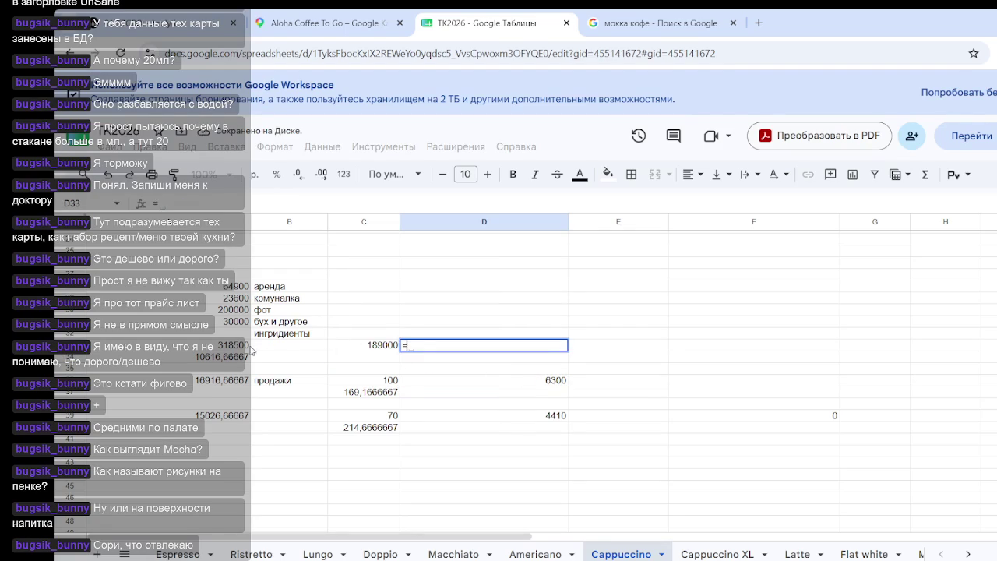
pyautogui.click(241, 346)
pyautogui.write('+')
pyautogui.click(372, 348)
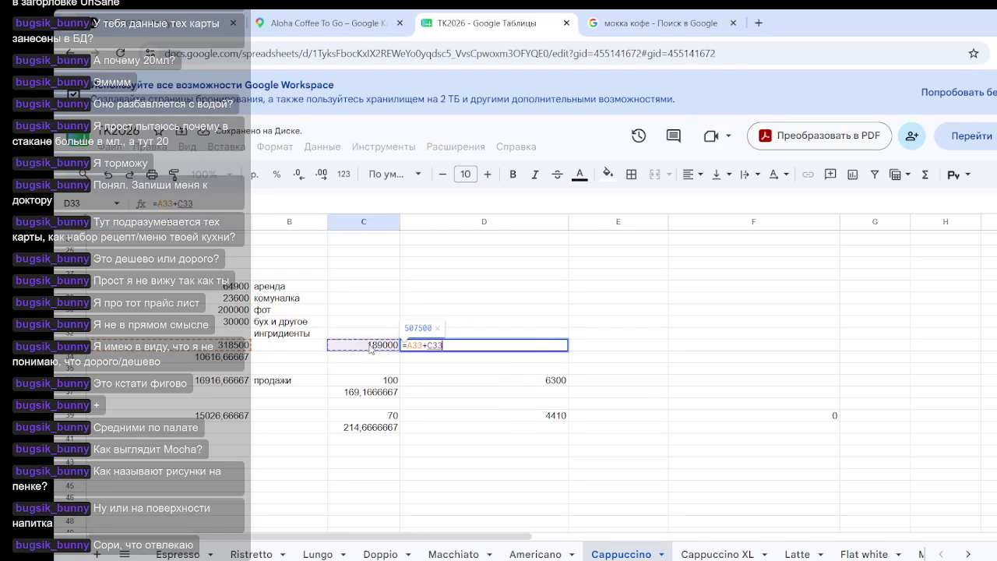
pyautogui.press('Return')
pyautogui.click(549, 351)
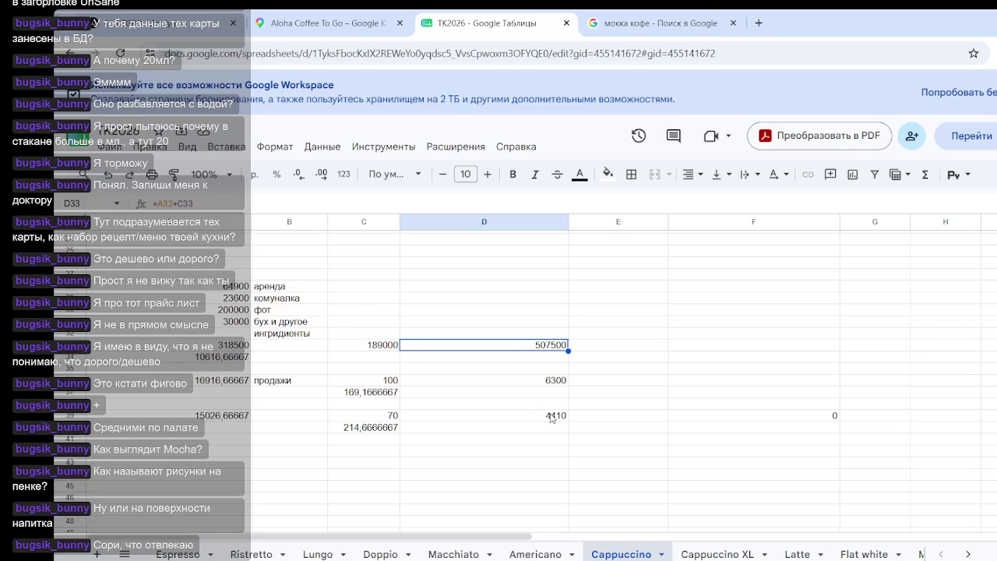
pyautogui.write('=')
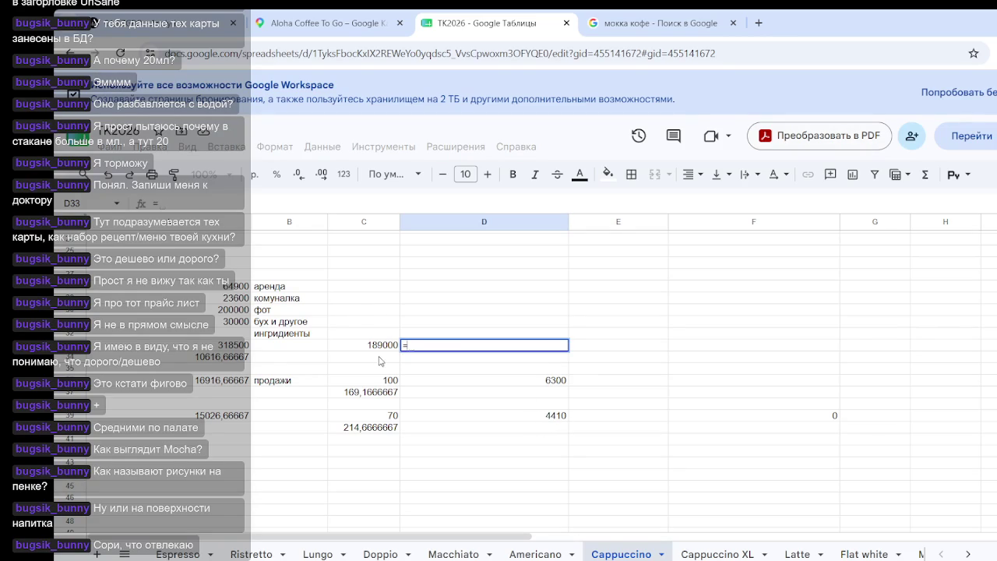
pyautogui.press('BackSpace')
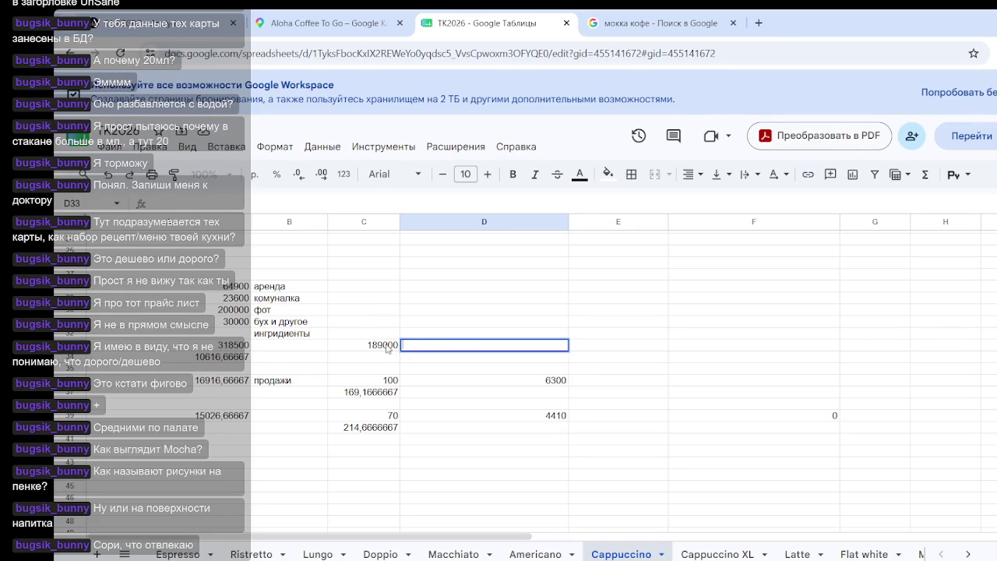
# - Rewrite C33 as =D39*30, giving 132300 from the 4410 daily figure
pyautogui.click(389, 347)
pyautogui.write('=')
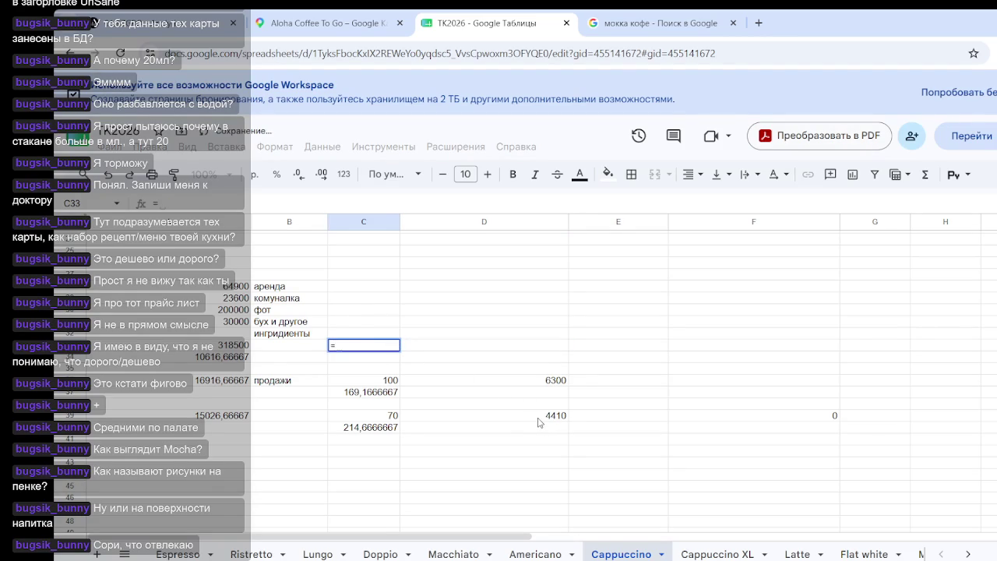
pyautogui.click(538, 418)
pyautogui.write('*30')
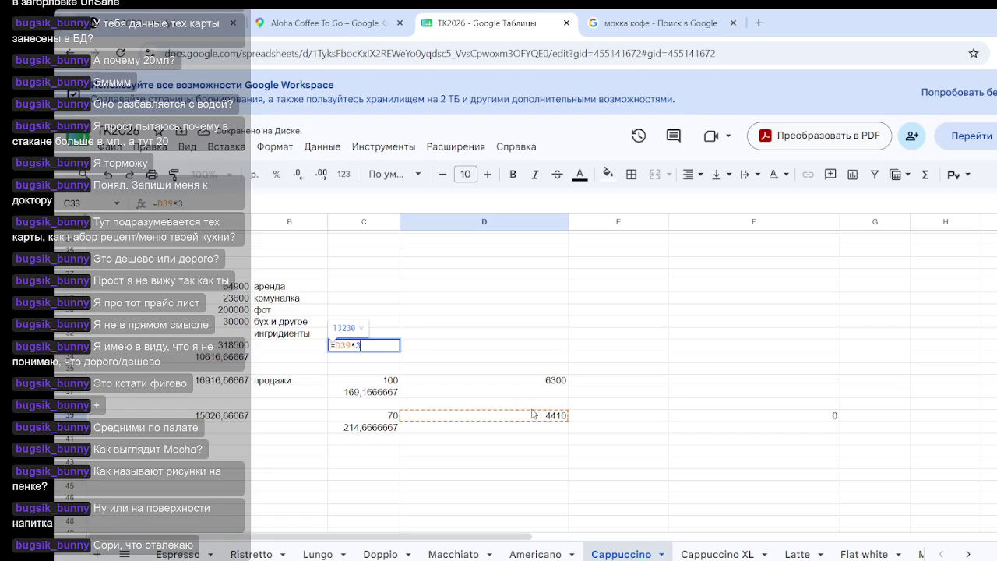
pyautogui.press('Return')
# - Set D33 to =C33+A33 for a 450800 total, then switch to the Coffee Analytics dashboard
pyautogui.click(477, 347)
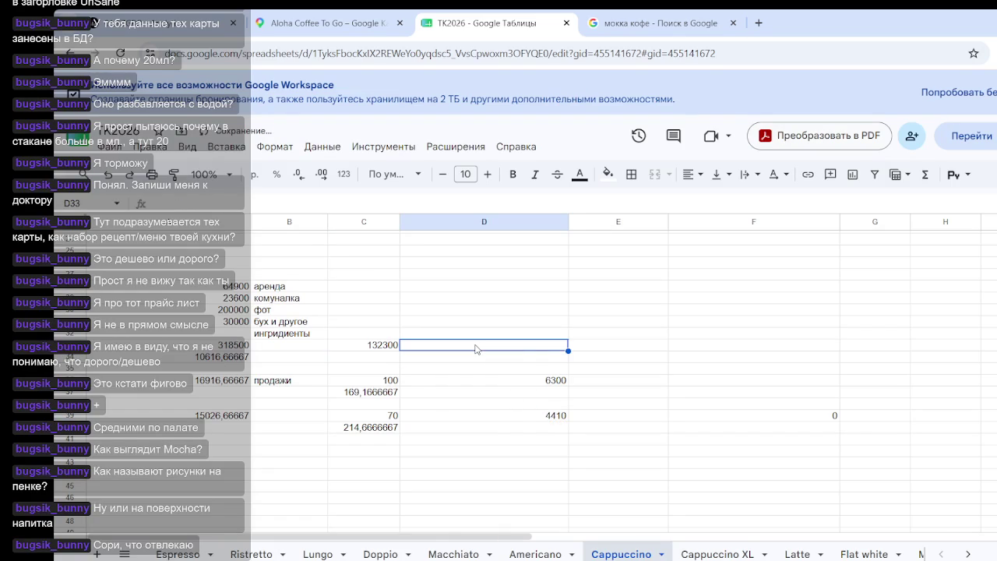
pyautogui.write('=')
pyautogui.click(371, 348)
pyautogui.write('+')
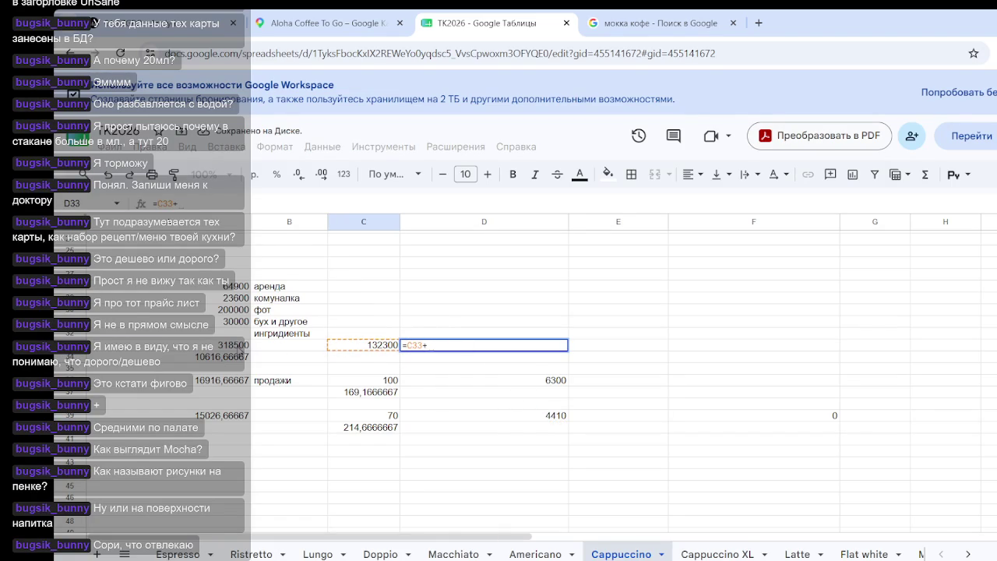
pyautogui.click(238, 348)
pyautogui.press('Return')
pyautogui.click(737, 489)
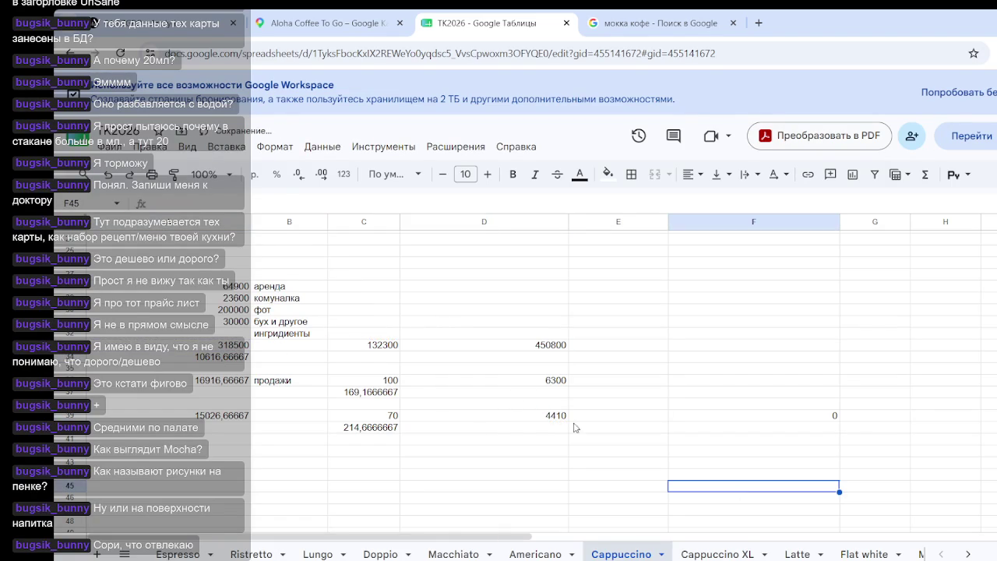
pyautogui.click(557, 347)
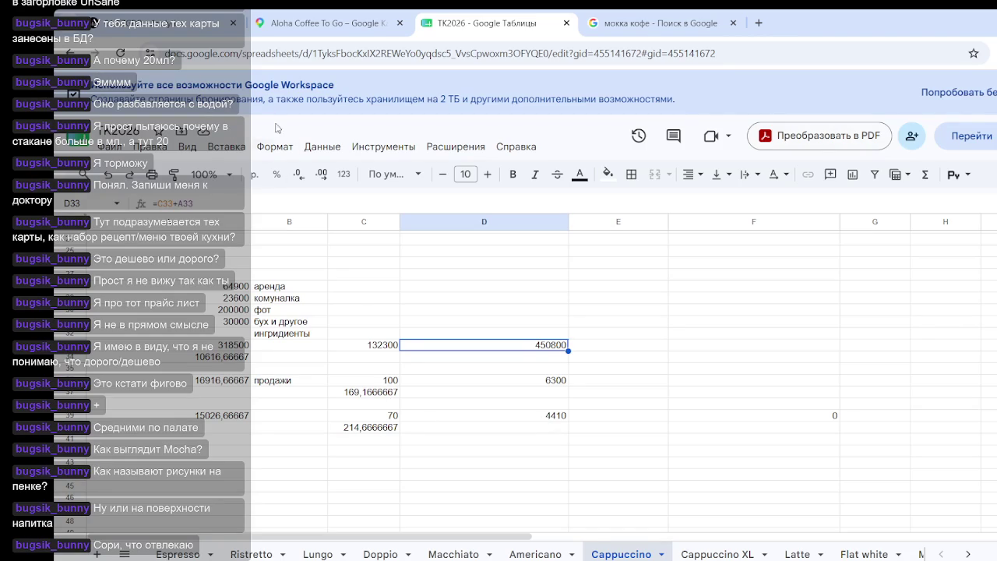
pyautogui.click(156, 23)
pyautogui.scroll(5, 503, 237)
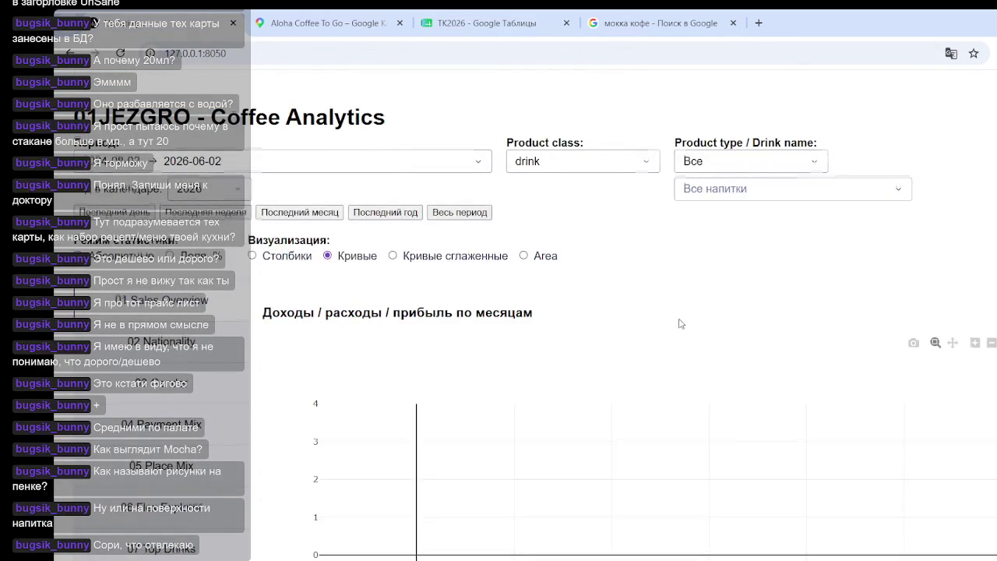
pyautogui.scroll(-3, 679, 323)
pyautogui.scroll(2, 701, 283)
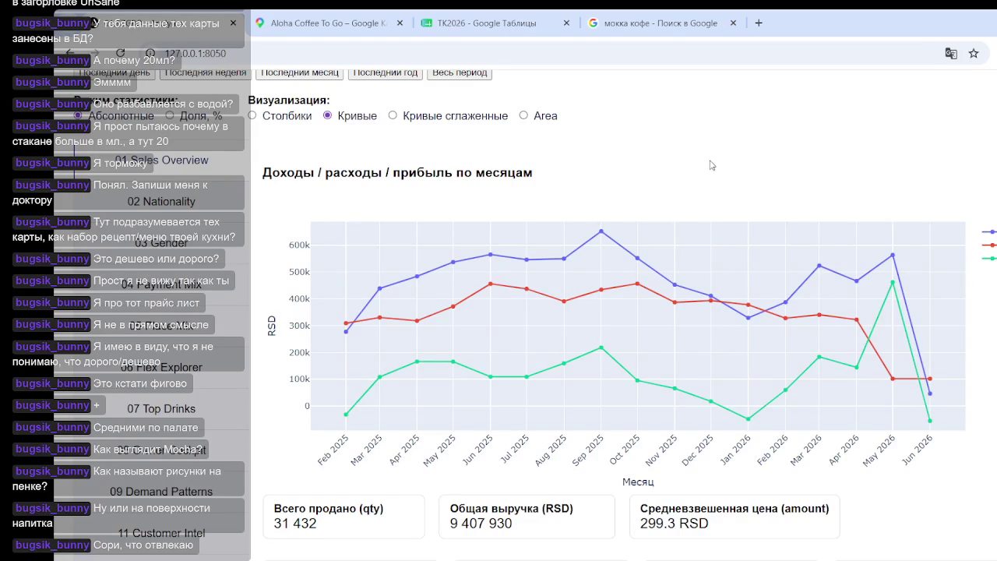
pyautogui.scroll(-5, 703, 158)
pyautogui.scroll(-4, 738, 184)
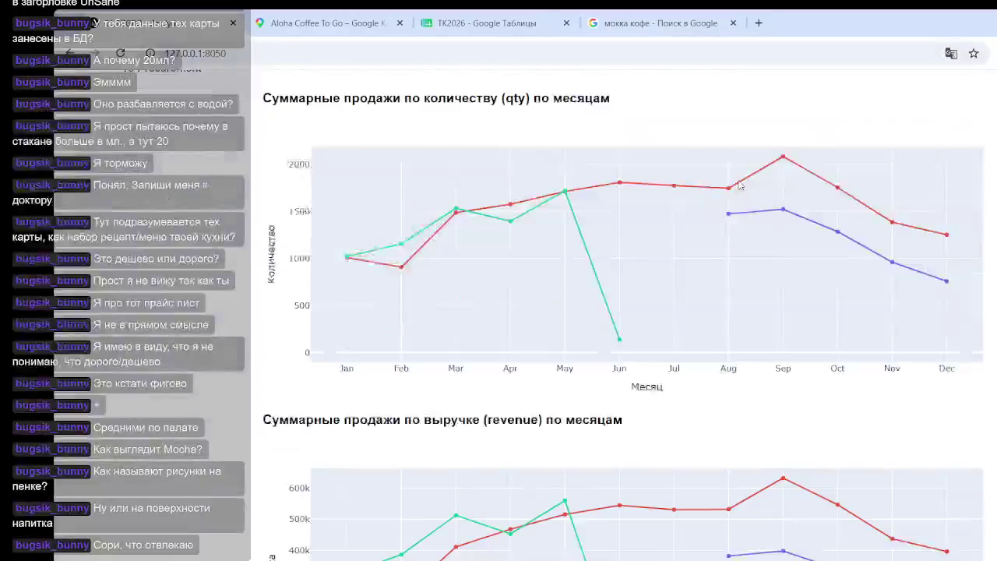
pyautogui.scroll(-2, 974, 117)
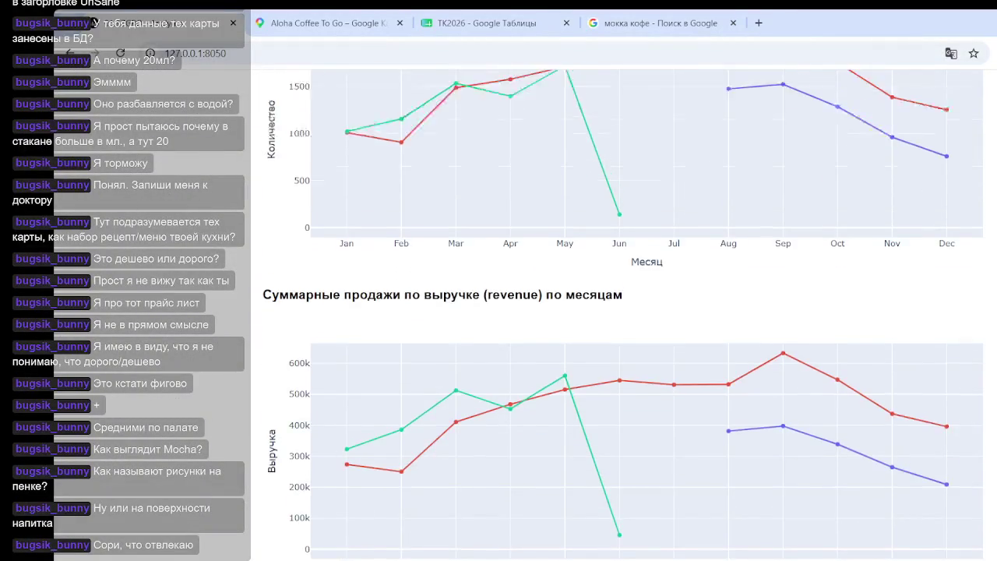
pyautogui.scroll(8, 806, 530)
pyautogui.scroll(2, 805, 529)
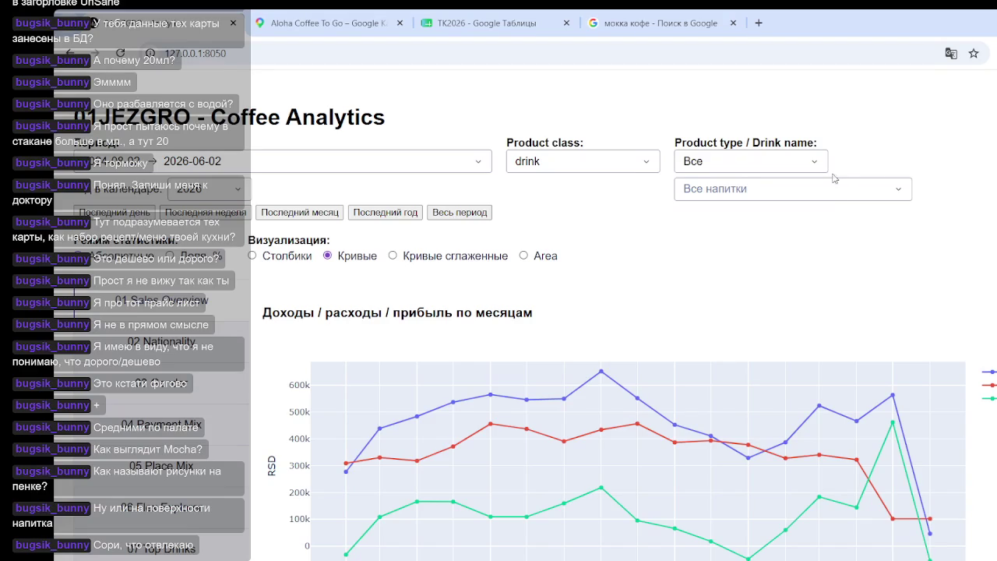
pyautogui.moveTo(527, 430)
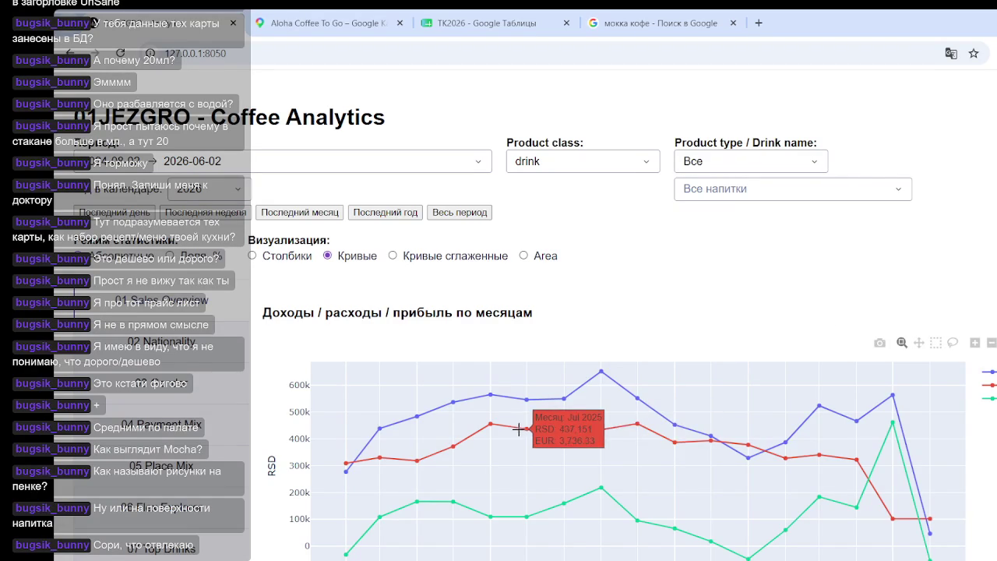
pyautogui.scroll(-3, 348, 283)
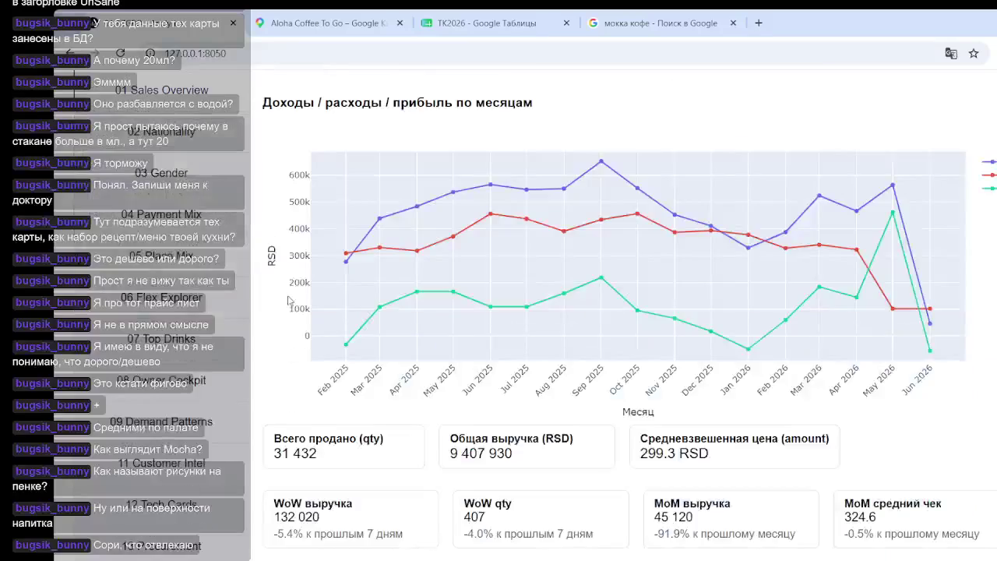
pyautogui.scroll(-2, 226, 326)
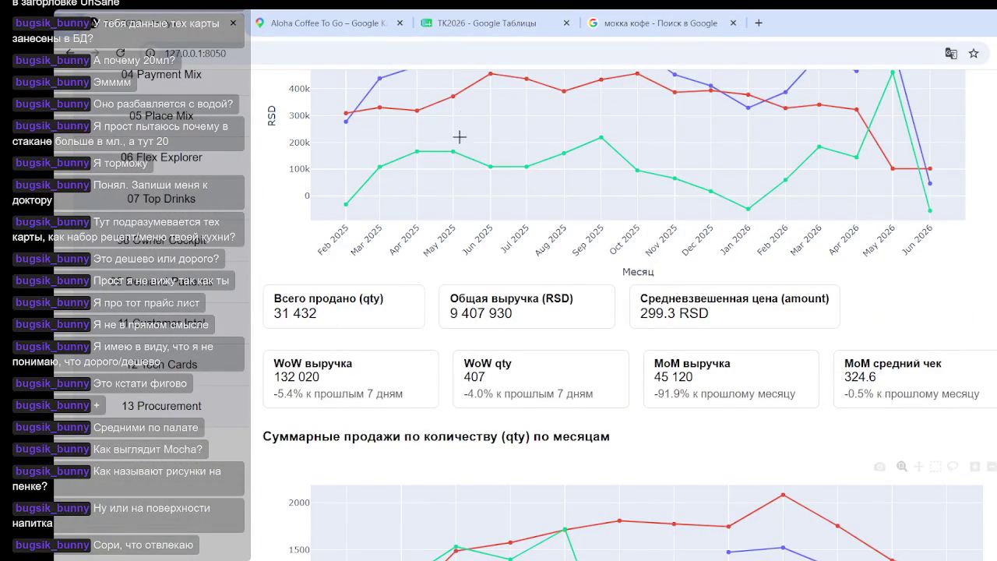
pyautogui.click(483, 22)
# - Inspect the 169,1666667 and 214,6666667 results and the cells around the 100 sales figure
pyautogui.click(472, 474)
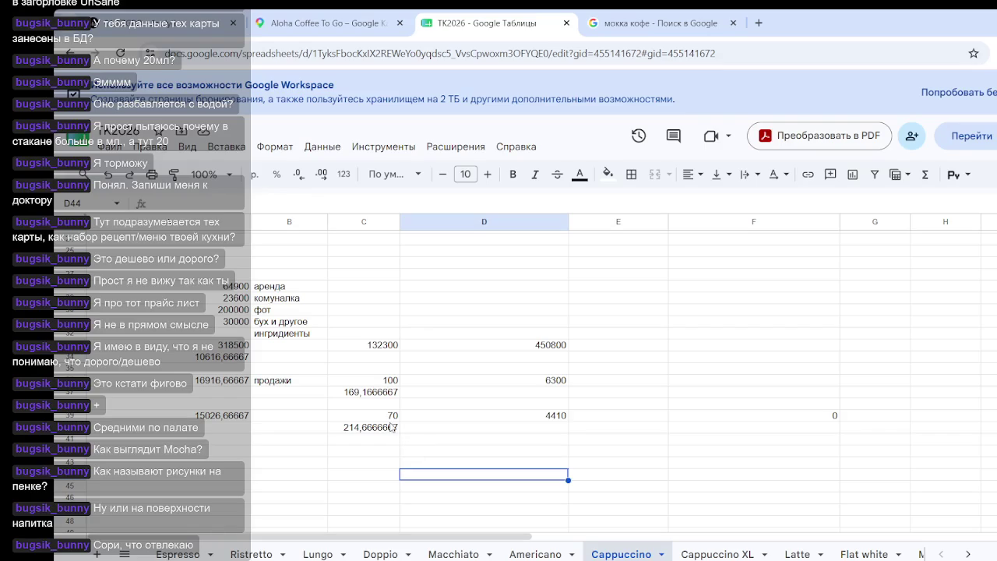
pyautogui.click(378, 393)
pyautogui.click(386, 433)
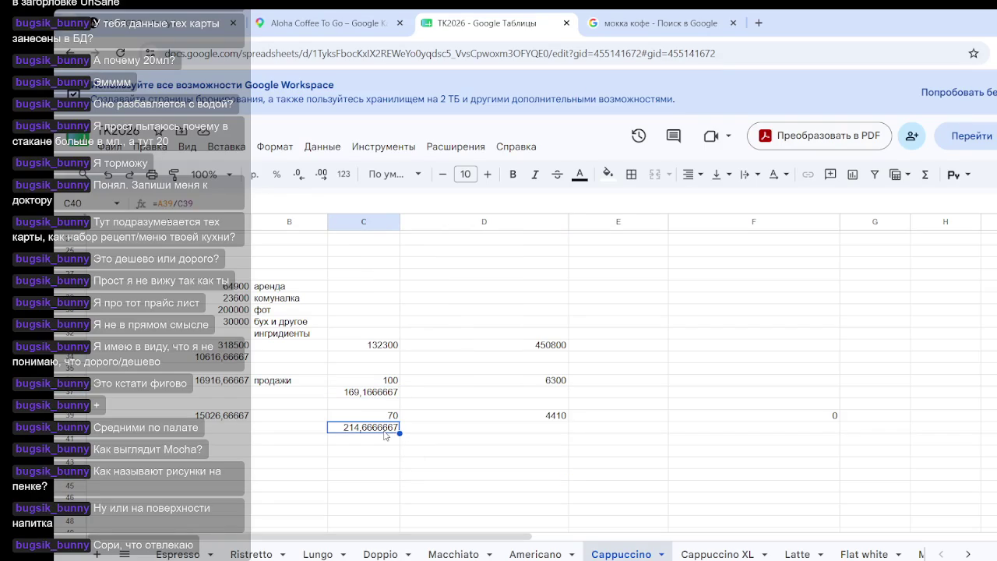
pyautogui.click(380, 382)
pyautogui.press('Down')
pyautogui.press('Right')
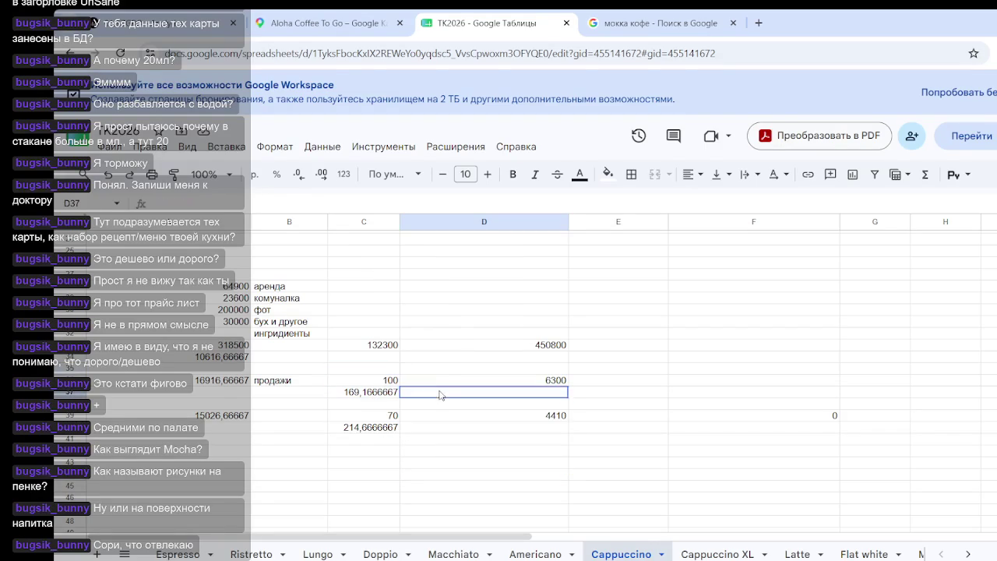
pyautogui.moveTo(373, 382)
pyautogui.mouseDown()
pyautogui.moveTo(460, 384)
pyautogui.moveTo(390, 370)
pyautogui.mouseUp()
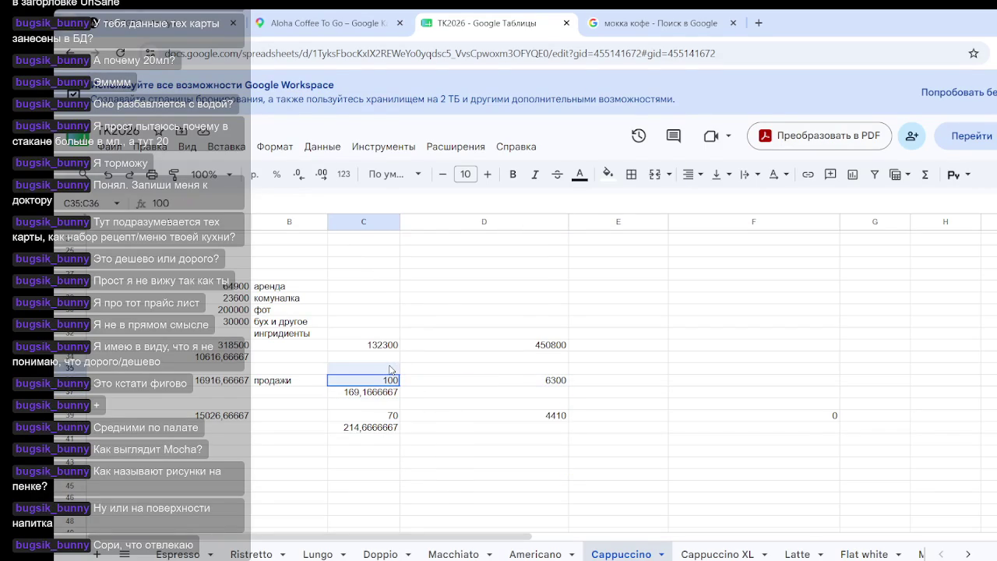
# - Select the second sales block to see its sum, then view the Aloha Coffee To Go menu photo
pyautogui.click(481, 404)
pyautogui.click(377, 418)
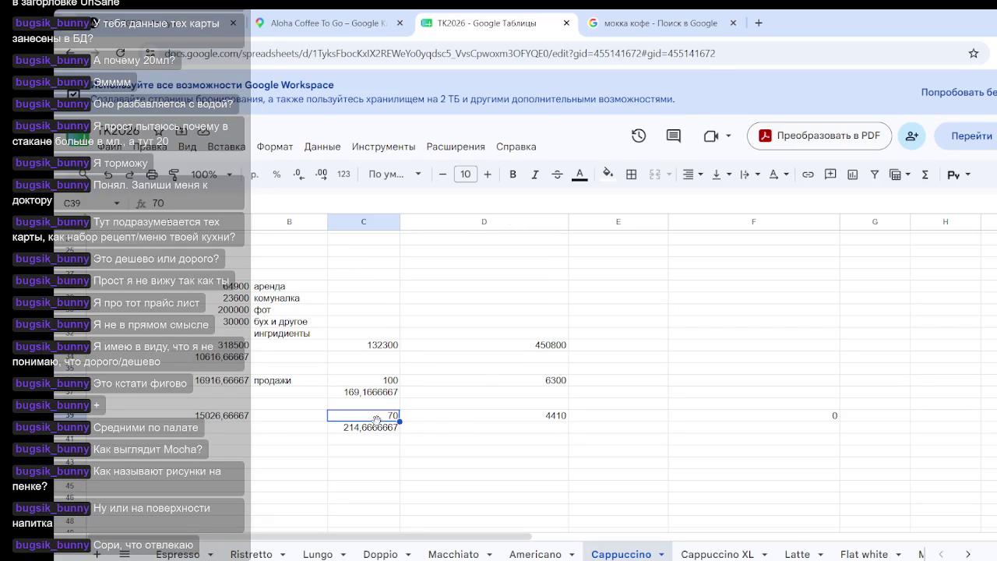
pyautogui.click(365, 430)
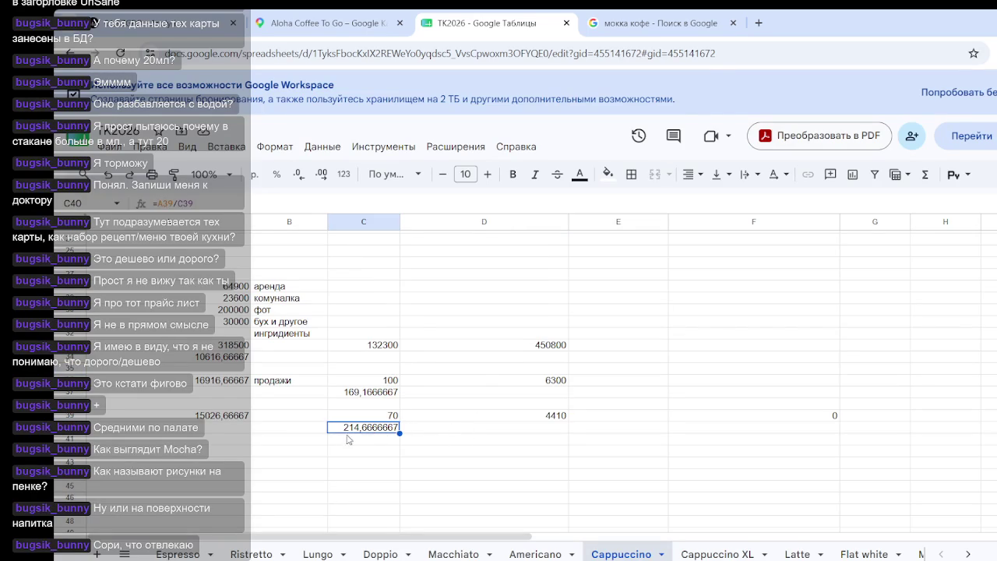
pyautogui.moveTo(337, 466); pyautogui.dragTo(429, 415)
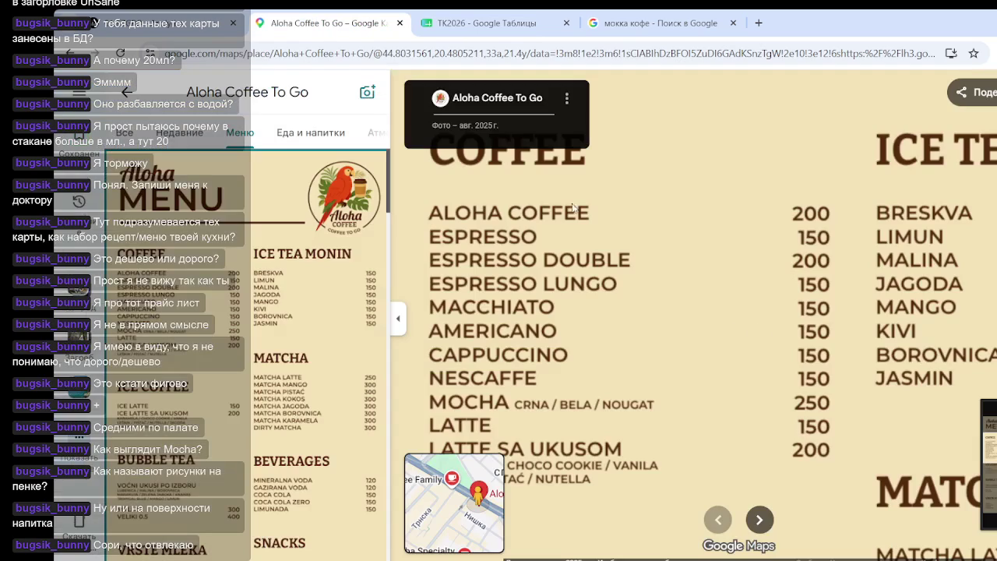
pyautogui.click(327, 22)
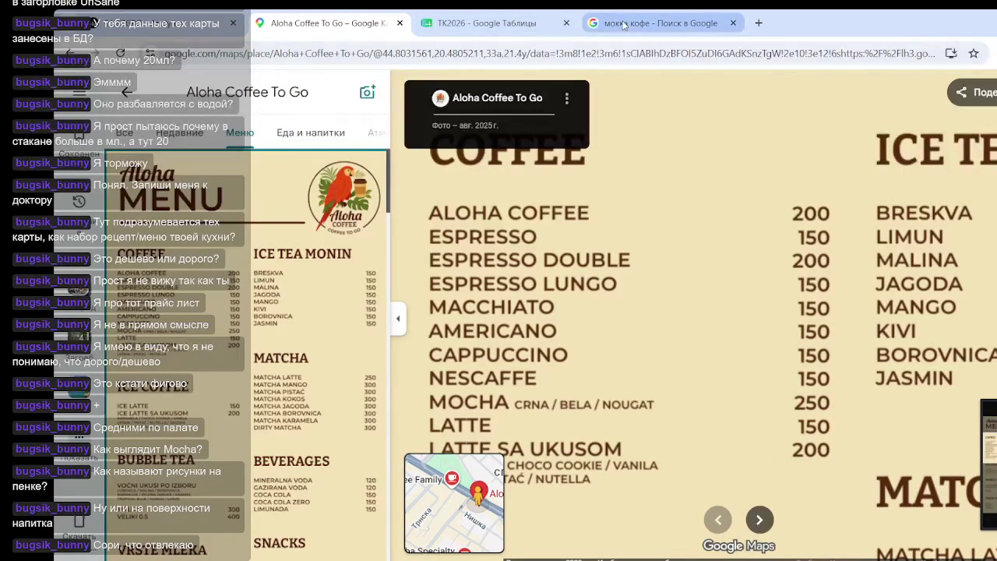
# - Look at the Latte sheet's 360 price in TK2026, then go back to the Aloha Coffee To Go menu
pyautogui.click(483, 23)
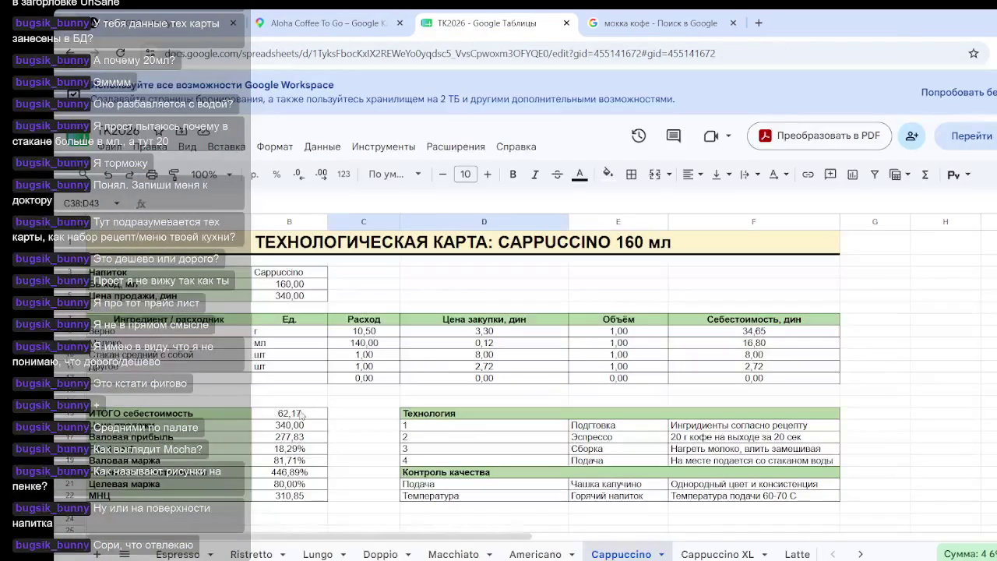
pyautogui.click(796, 554)
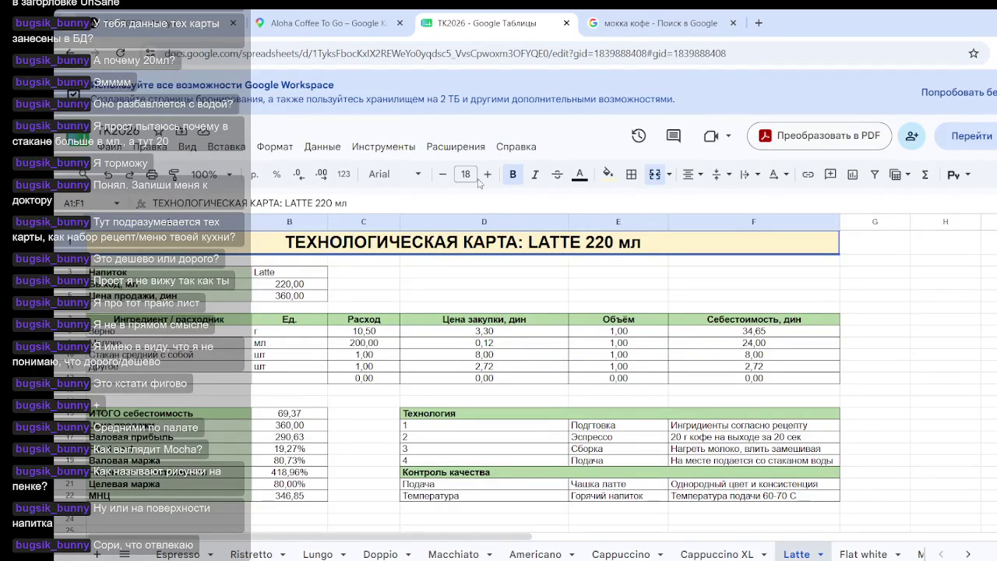
pyautogui.click(317, 24)
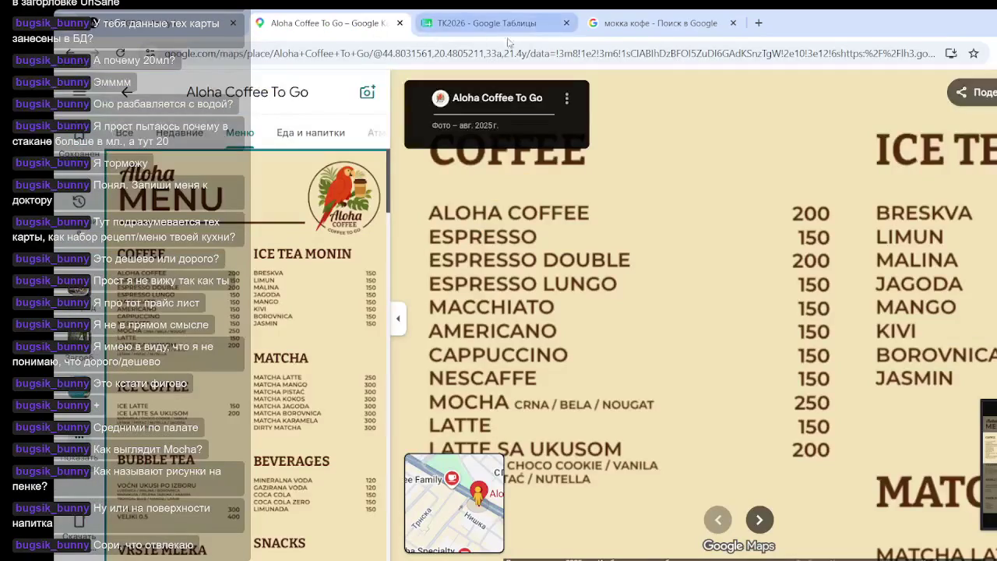
# - Browse the Aloha Coffee To Go menu photos, then switch to All photos
pyautogui.scroll(-5, 670, 300)
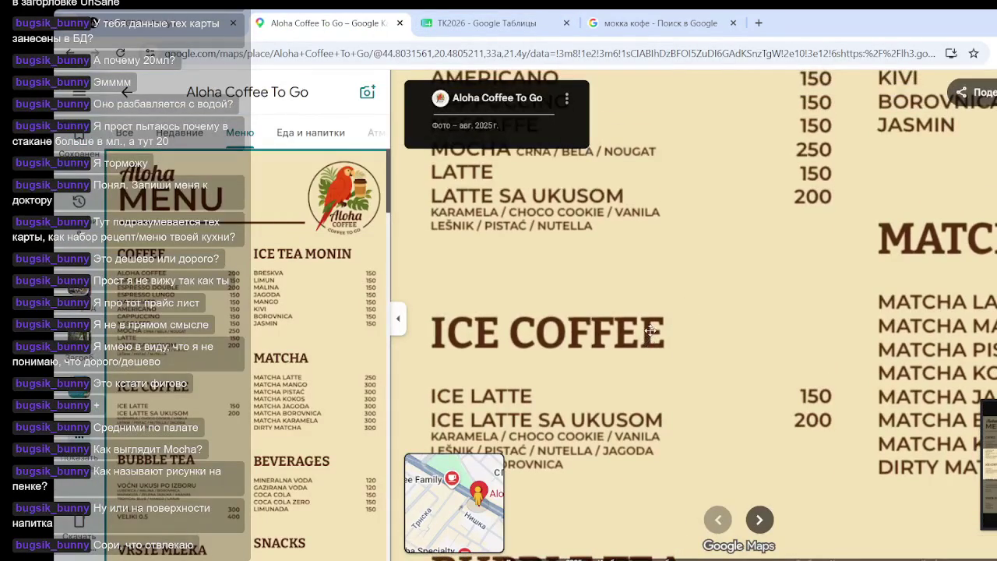
pyautogui.scroll(-2, 744, 343)
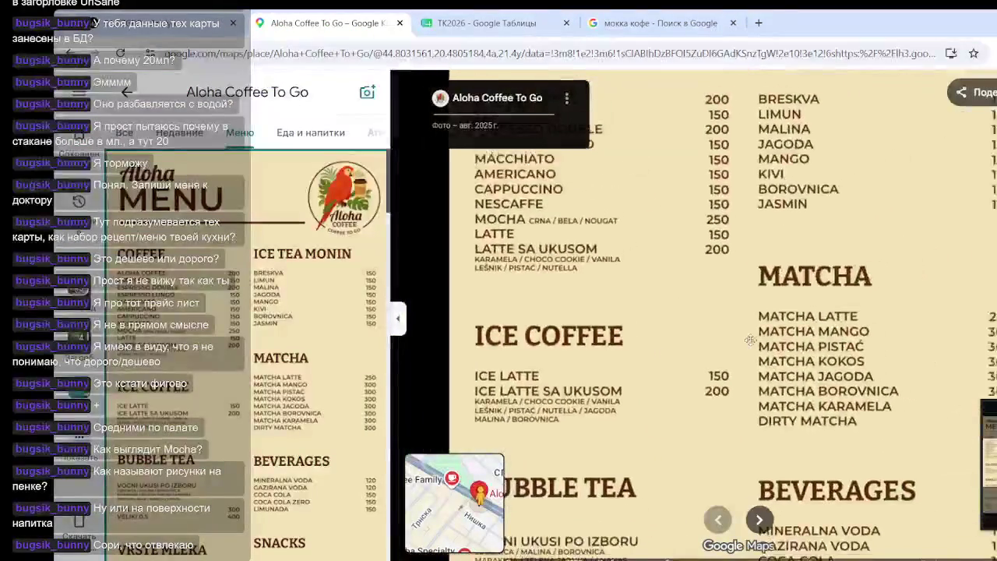
pyautogui.scroll(-3, 760, 320)
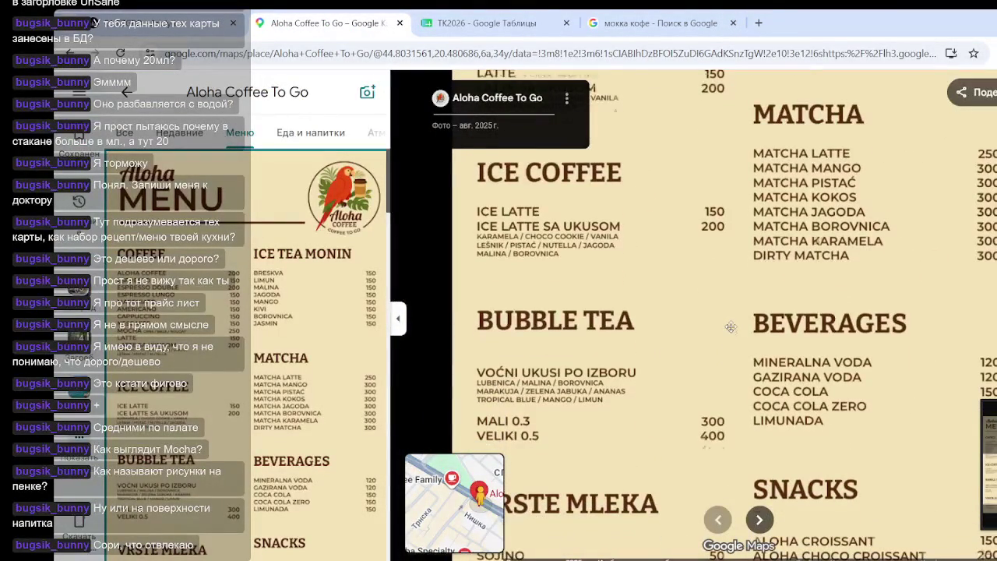
pyautogui.scroll(1, 731, 326)
pyautogui.scroll(-2, 736, 293)
pyautogui.scroll(3, 736, 293)
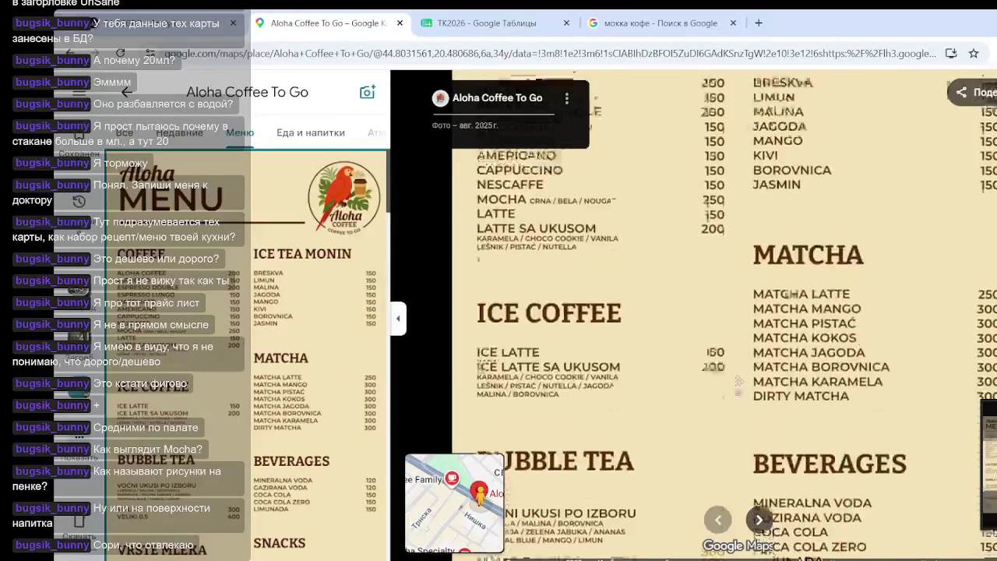
pyautogui.scroll(1, 737, 350)
pyautogui.scroll(1, 738, 437)
pyautogui.scroll(1, 740, 489)
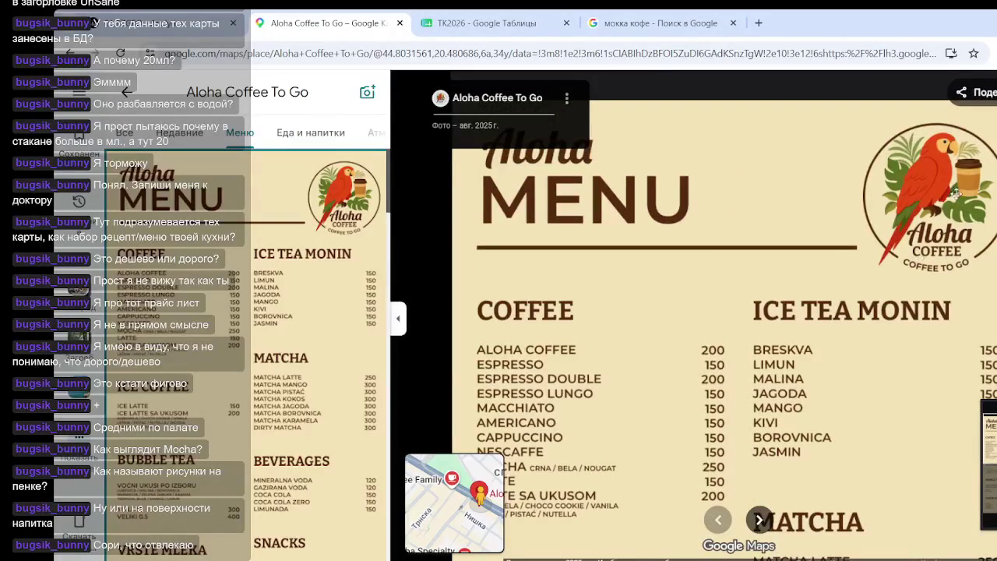
pyautogui.scroll(1, 970, 204)
pyautogui.scroll(2, 974, 201)
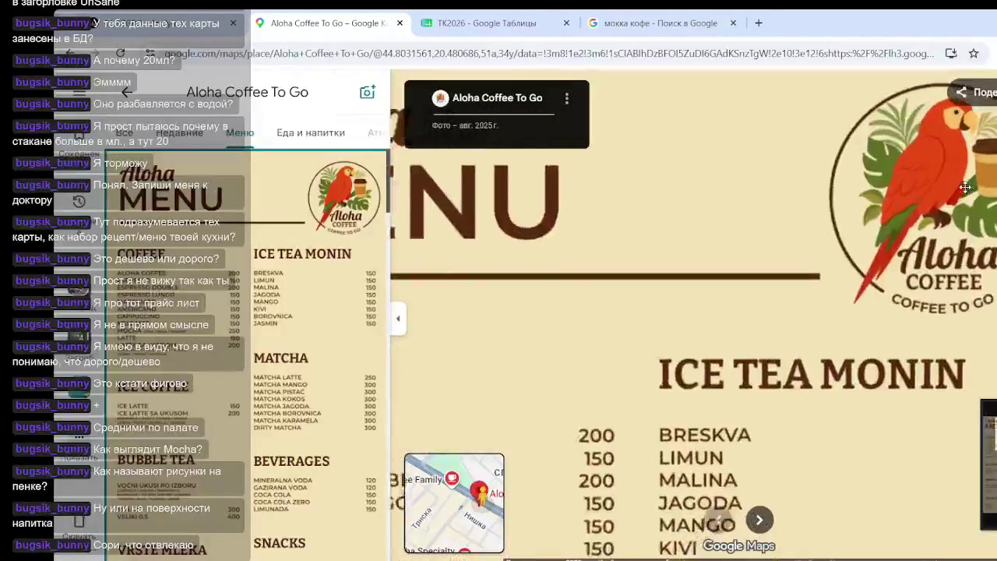
pyautogui.click(125, 134)
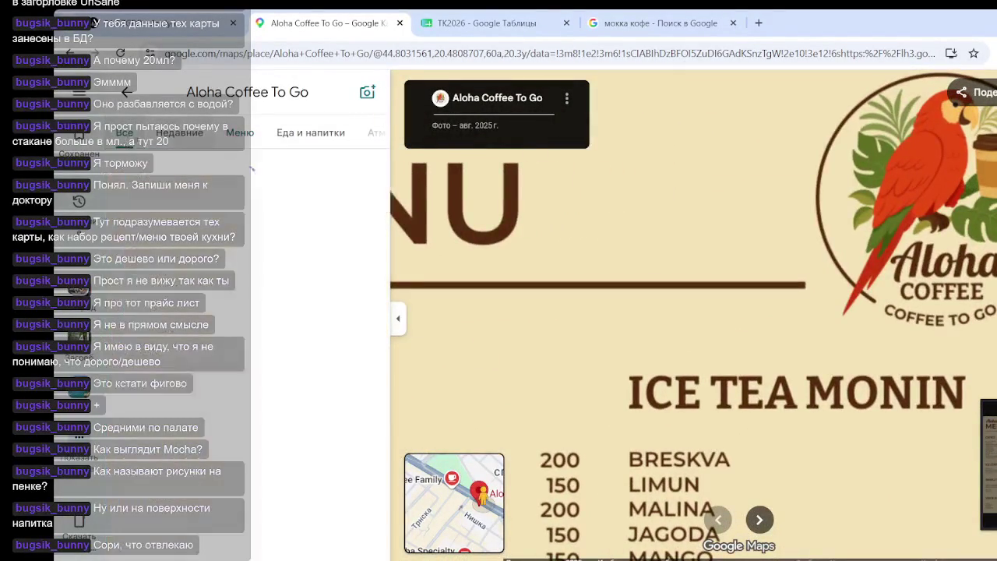
# - View the green drink, storefront, coffee-and-muffin table and hot chocolate interior photos
pyautogui.scroll(-2, 233, 320)
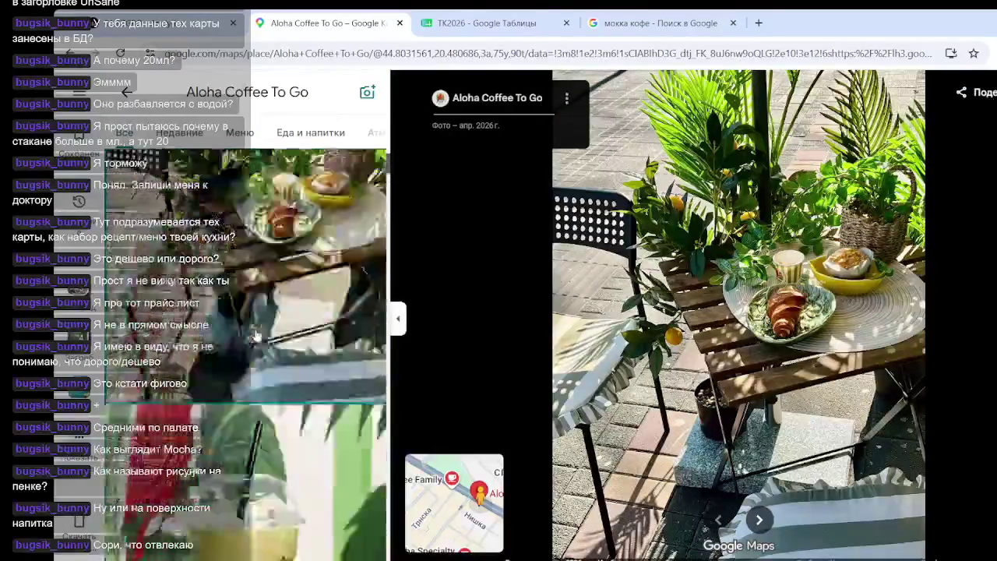
pyautogui.scroll(-2, 242, 327)
pyautogui.click(257, 335)
pyautogui.scroll(-2, 273, 339)
pyautogui.click(273, 339)
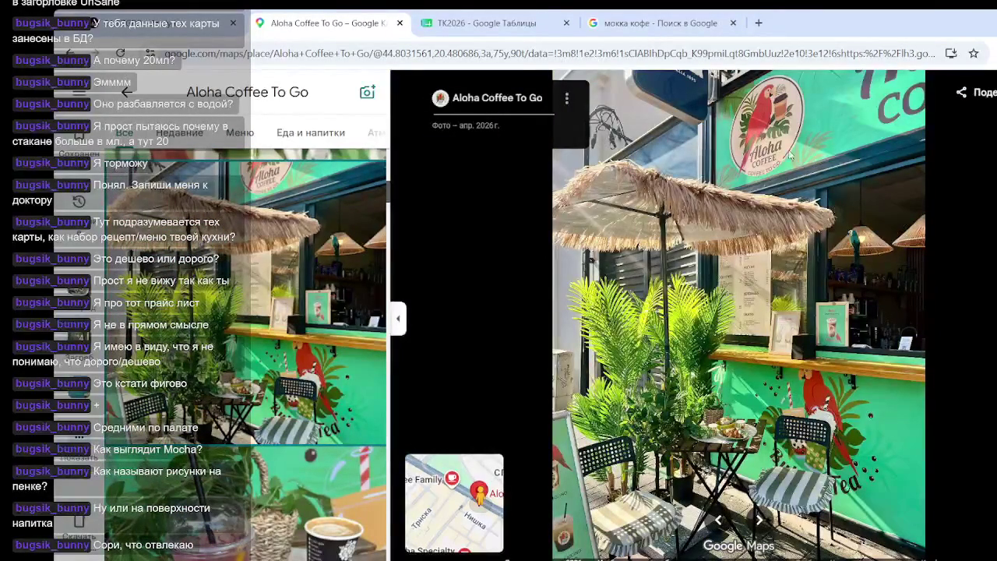
pyautogui.scroll(-3, 290, 419)
pyautogui.click(302, 346)
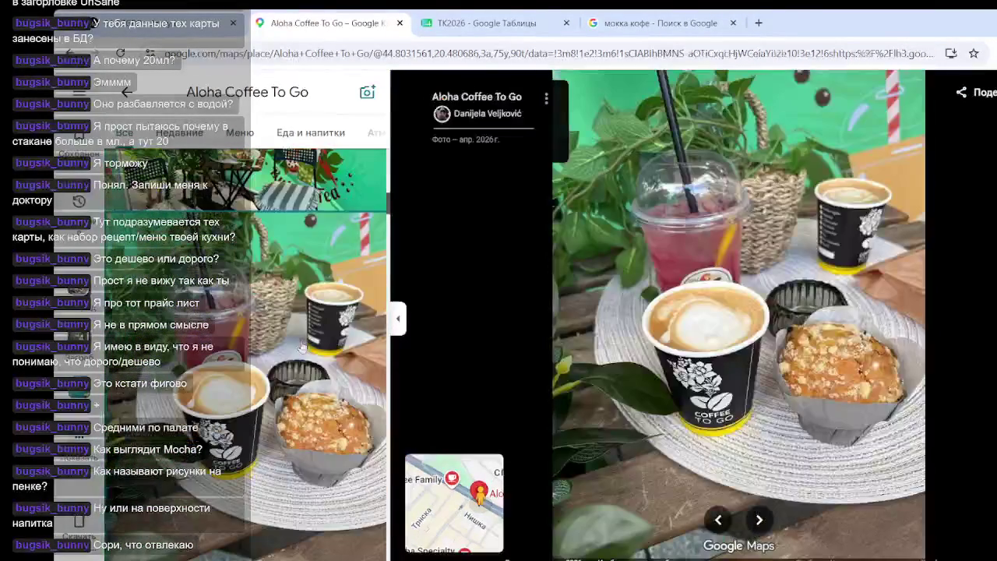
pyautogui.scroll(-5, 327, 328)
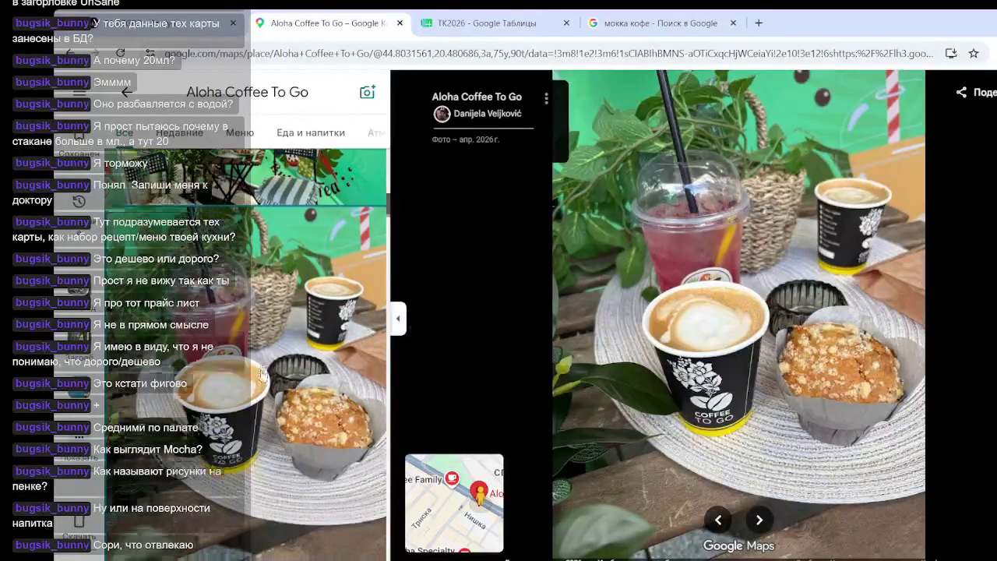
pyautogui.click(277, 318)
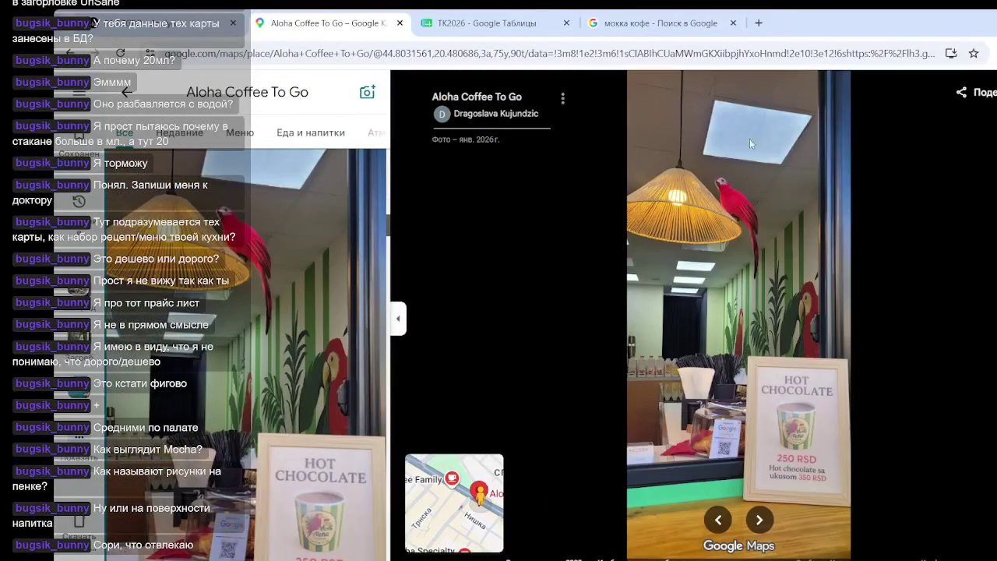
# - Scroll further through the thumbnails and open the coffee-machine counter photo
pyautogui.scroll(-3, 234, 438)
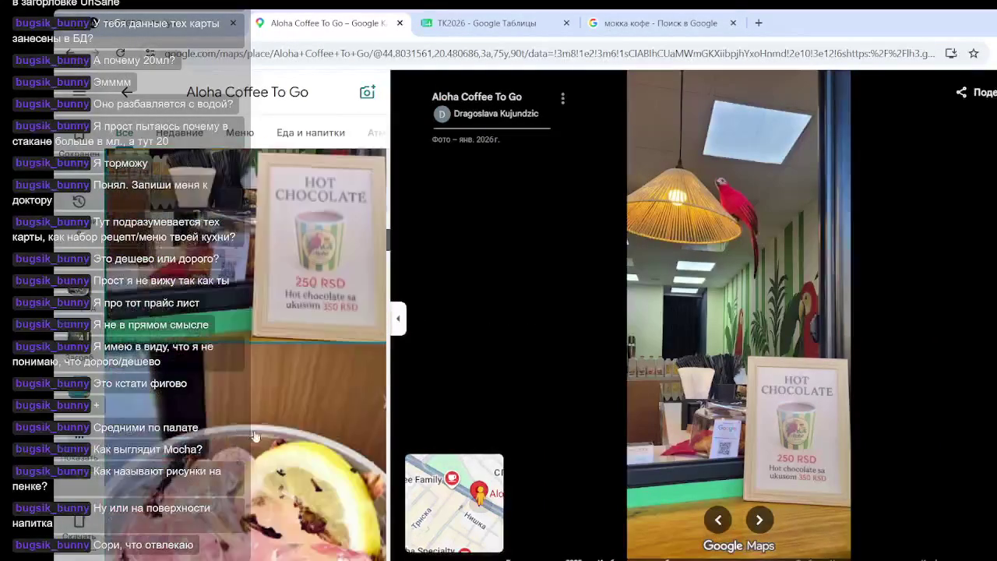
pyautogui.scroll(-3, 249, 420)
pyautogui.scroll(-3, 266, 403)
pyautogui.scroll(-3, 266, 403)
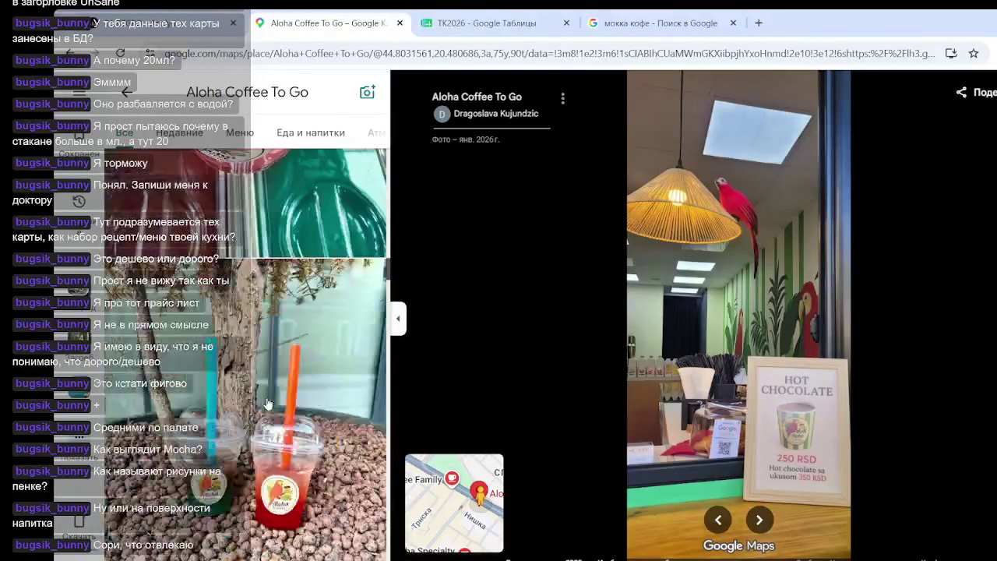
pyautogui.scroll(3, 267, 403)
pyautogui.scroll(-3, 270, 406)
pyautogui.scroll(-2, 271, 406)
pyautogui.scroll(-3, 269, 406)
pyautogui.scroll(-2, 269, 406)
pyautogui.scroll(-2, 268, 406)
pyautogui.scroll(-3, 268, 406)
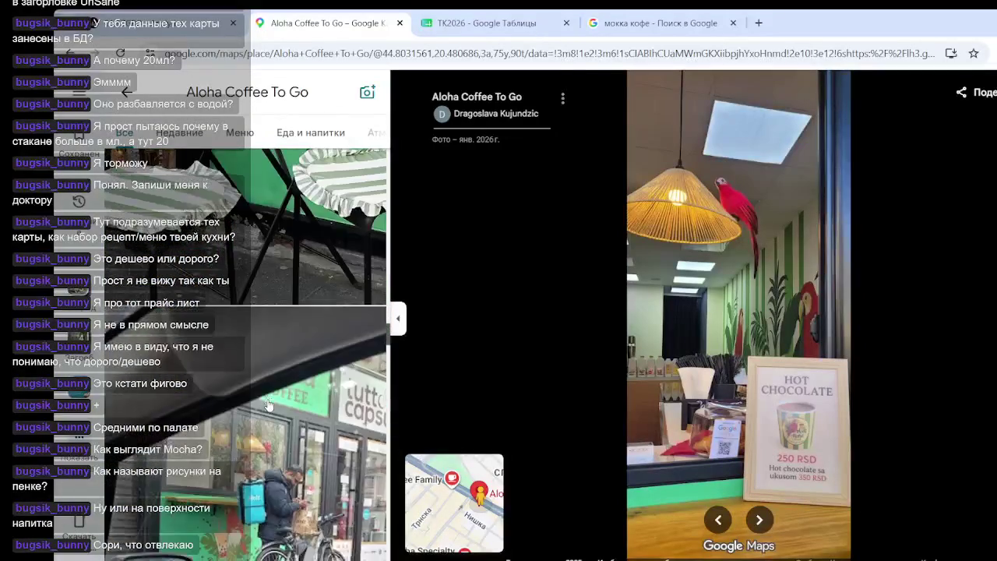
pyautogui.scroll(-3, 268, 406)
pyautogui.scroll(-3, 280, 381)
pyautogui.scroll(-3, 281, 381)
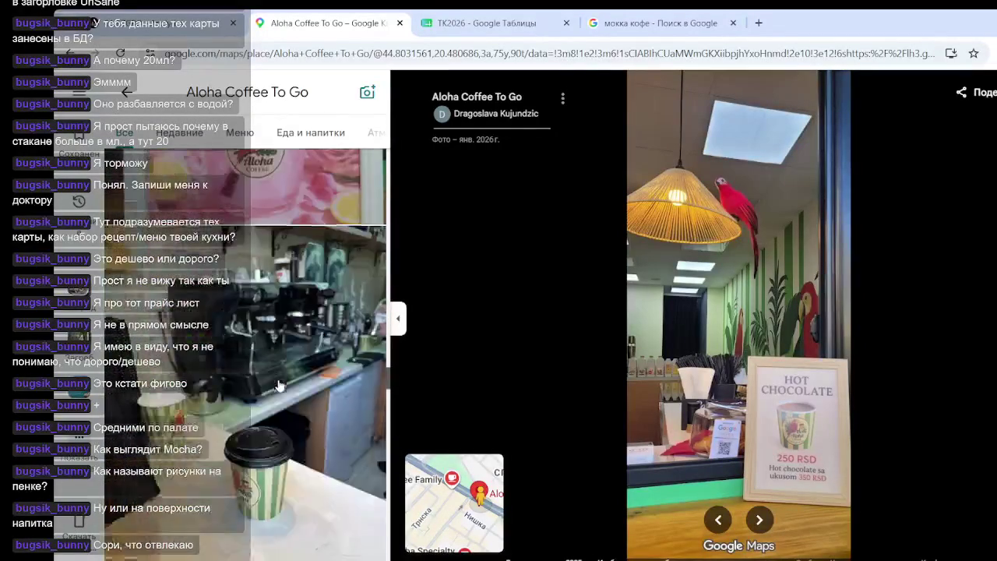
pyautogui.scroll(-3, 280, 382)
pyautogui.scroll(-3, 281, 383)
pyautogui.scroll(3, 280, 385)
pyautogui.scroll(3, 280, 386)
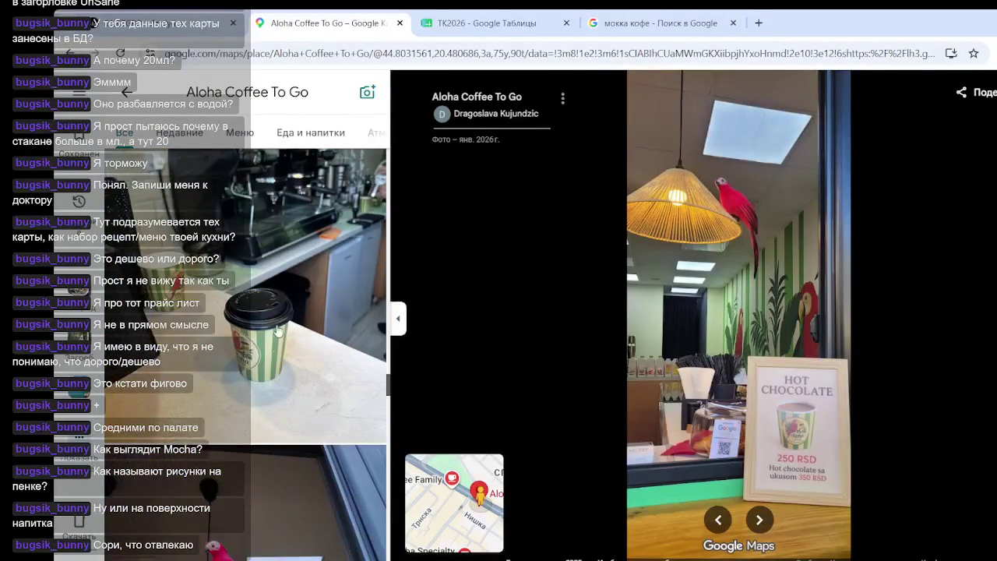
pyautogui.click(279, 333)
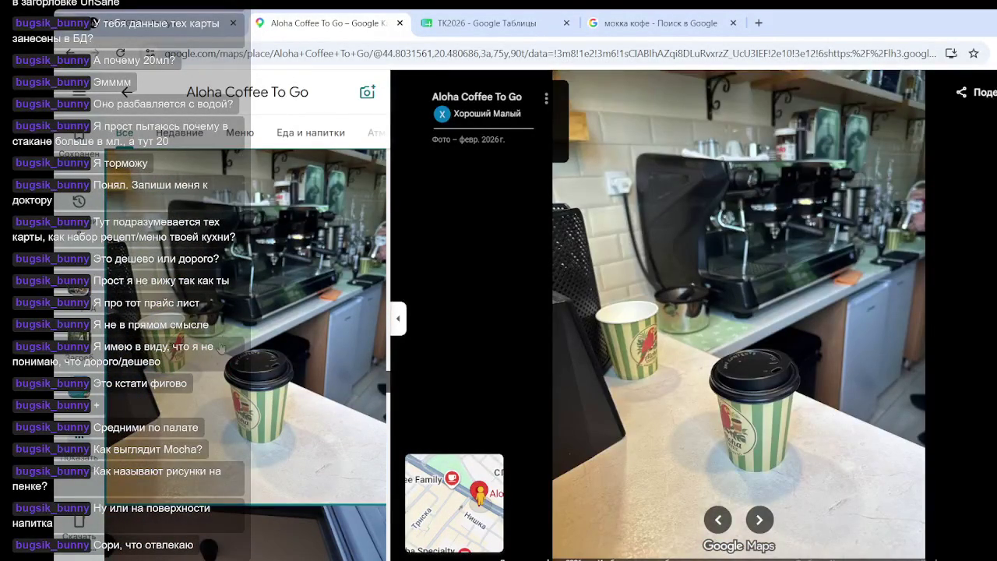
# - View the cup-in-a-park photo and the iced drink with muffin photo
pyautogui.scroll(-2, 265, 339)
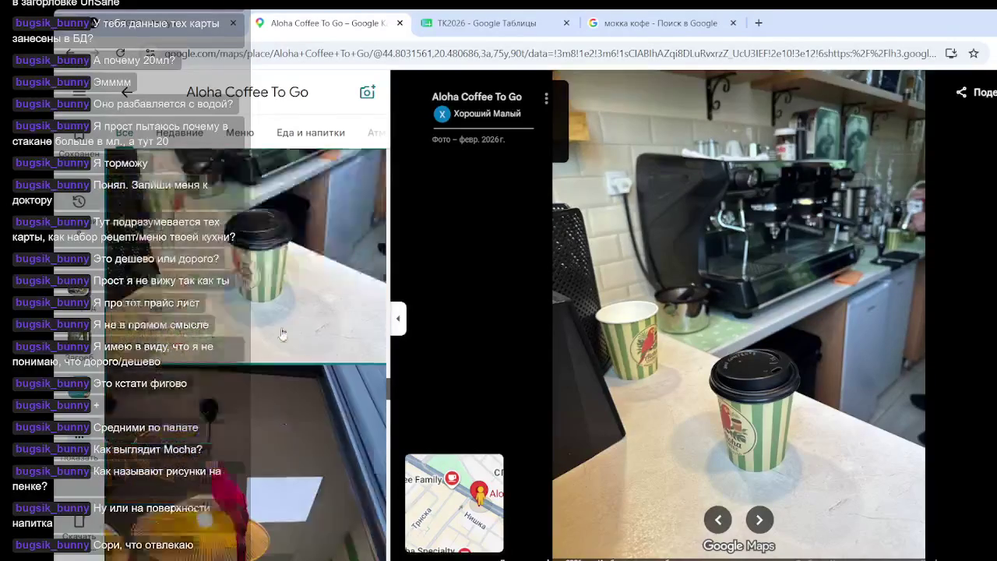
pyautogui.scroll(-2, 281, 329)
pyautogui.scroll(-2, 286, 329)
pyautogui.scroll(-2, 288, 334)
pyautogui.scroll(-3, 287, 333)
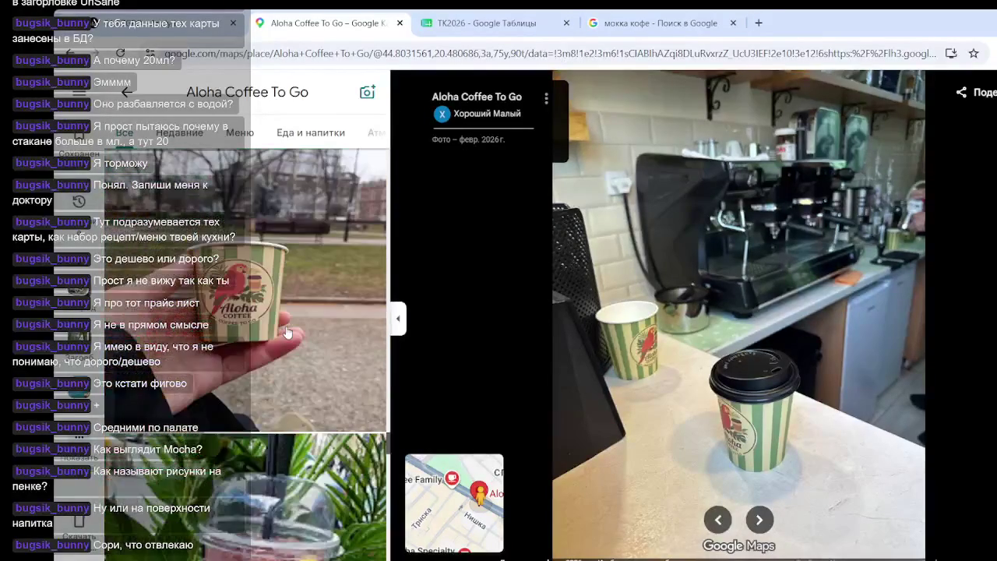
pyautogui.click(288, 334)
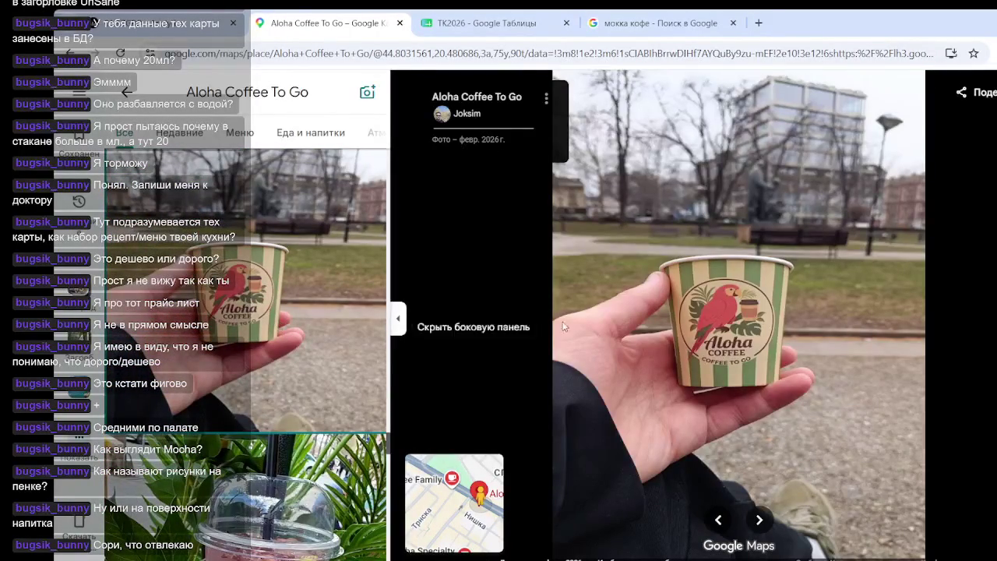
pyautogui.scroll(3, 742, 331)
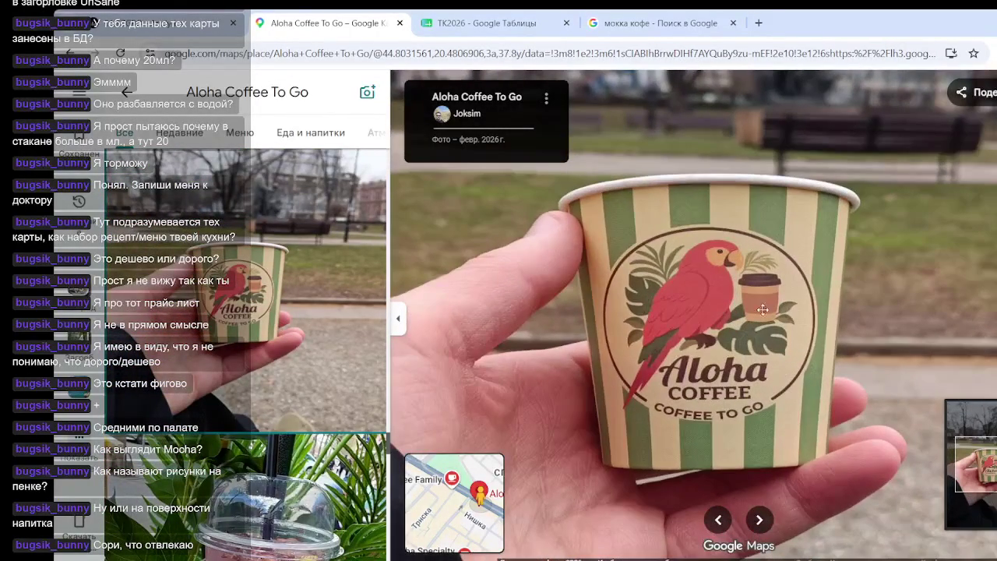
pyautogui.click(296, 448)
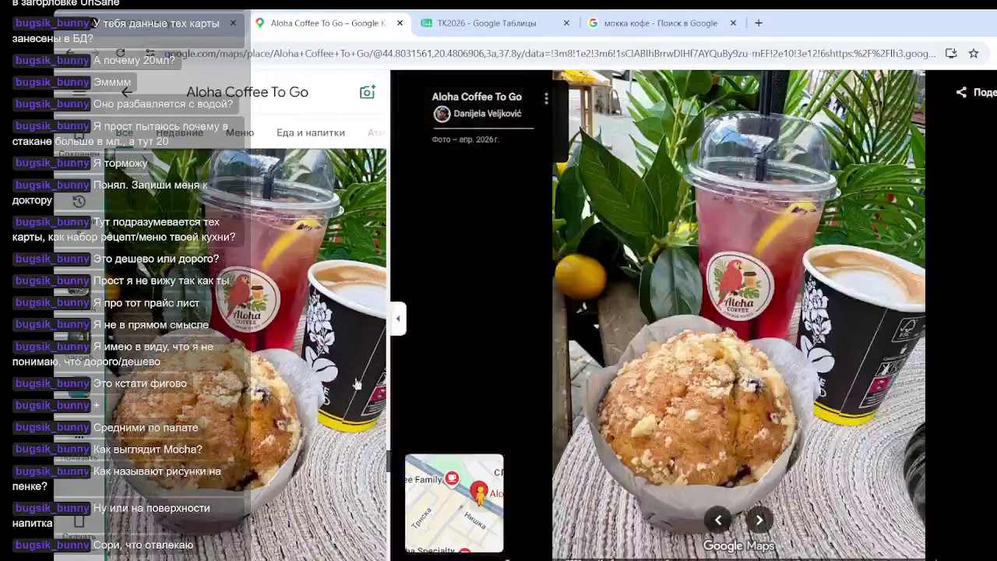
# - Open the sidewalk drinks menu board photo beside the potted palm
pyautogui.scroll(3, 811, 337)
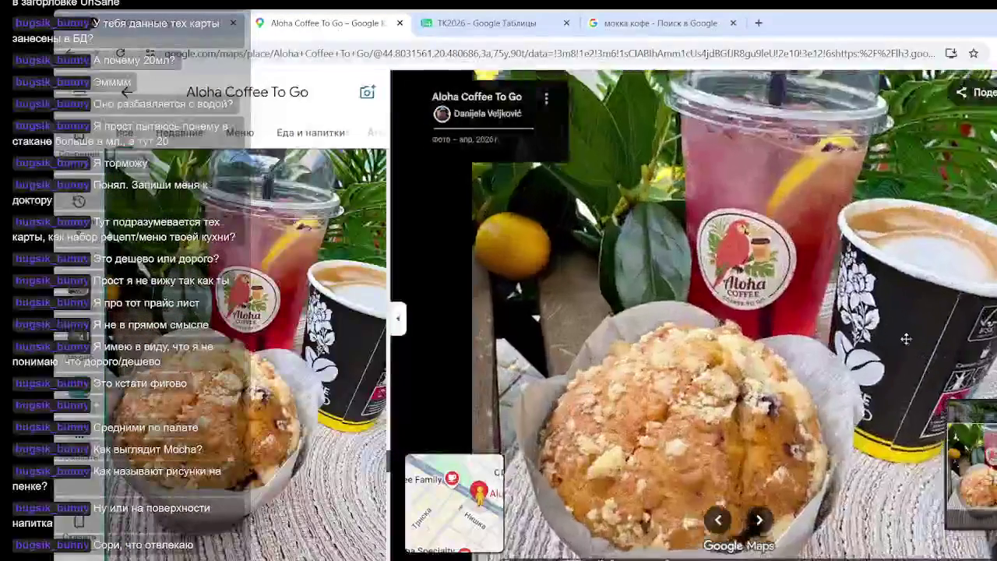
pyautogui.scroll(2, 950, 283)
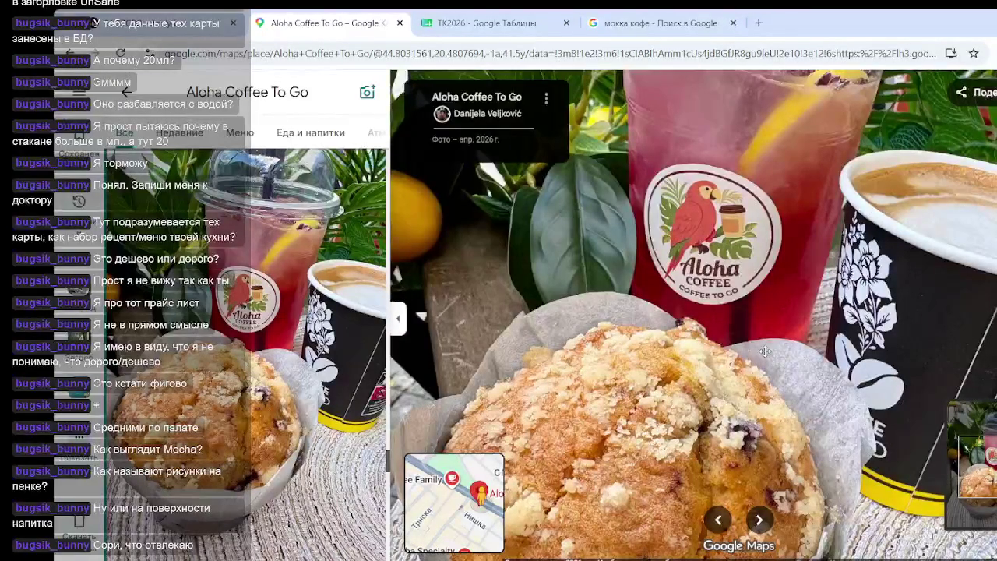
pyautogui.scroll(-3, 766, 351)
pyautogui.scroll(-2, 766, 351)
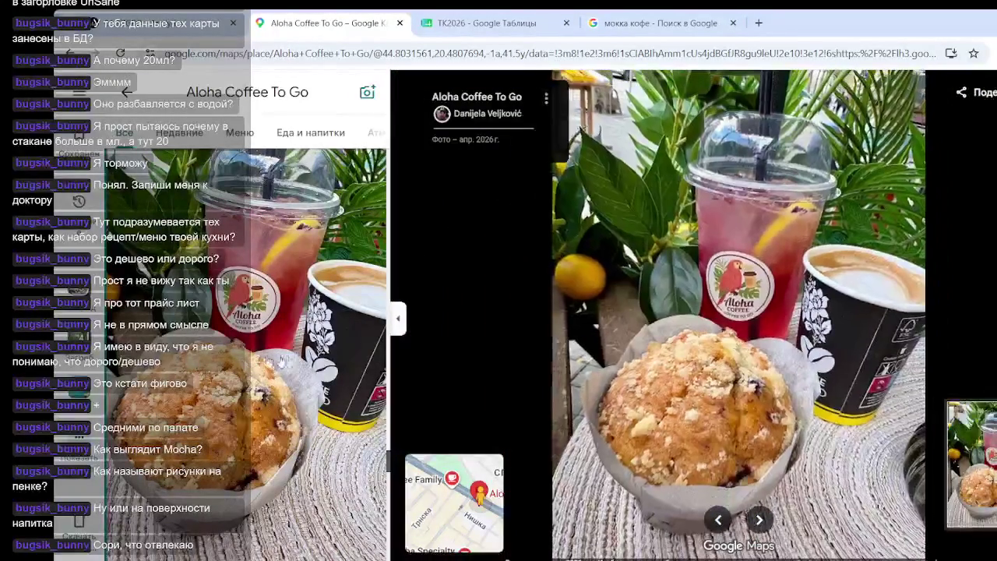
pyautogui.scroll(-5, 234, 311)
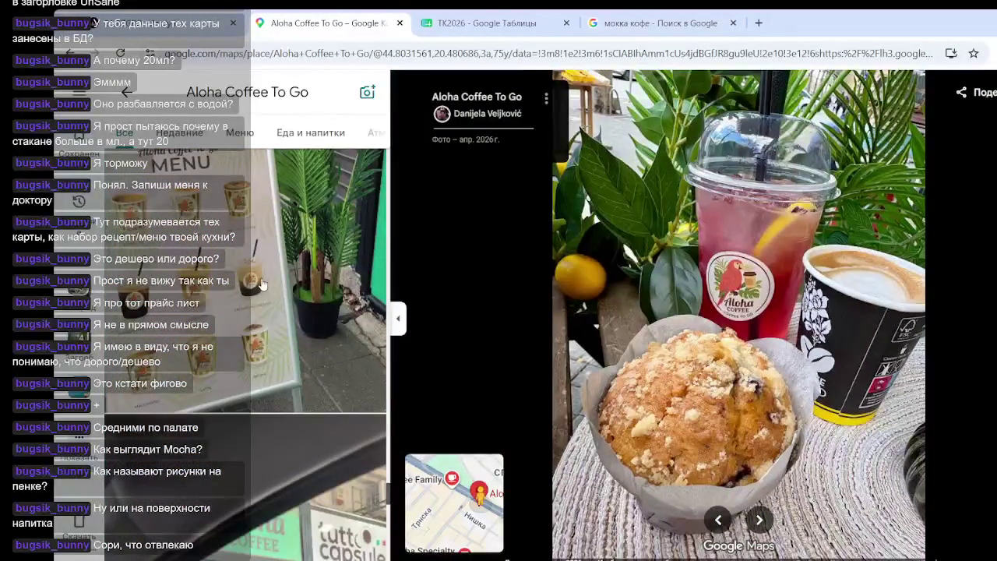
pyautogui.click(262, 285)
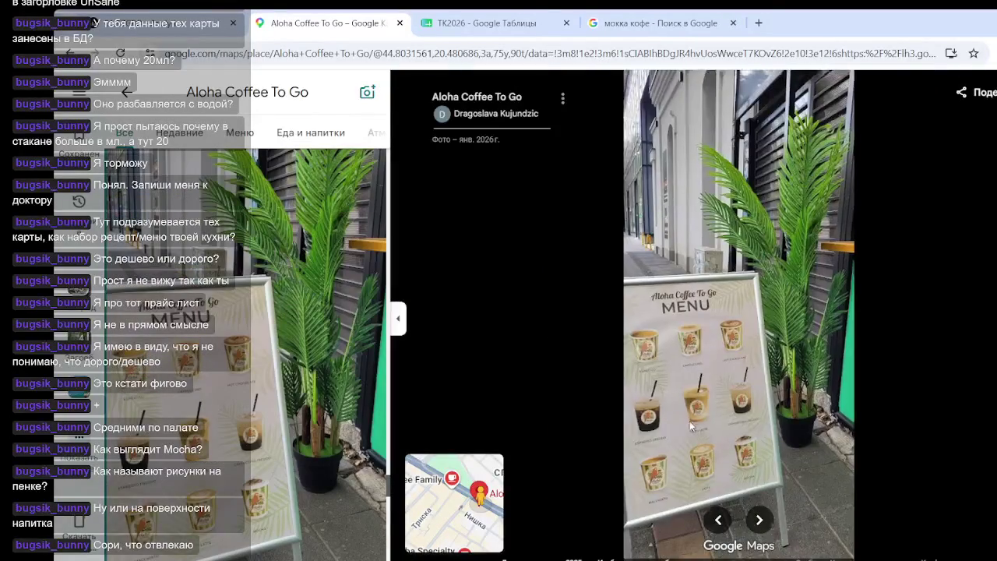
# - Look over the menu board photo, then close the photo viewer
pyautogui.scroll(4, 690, 421)
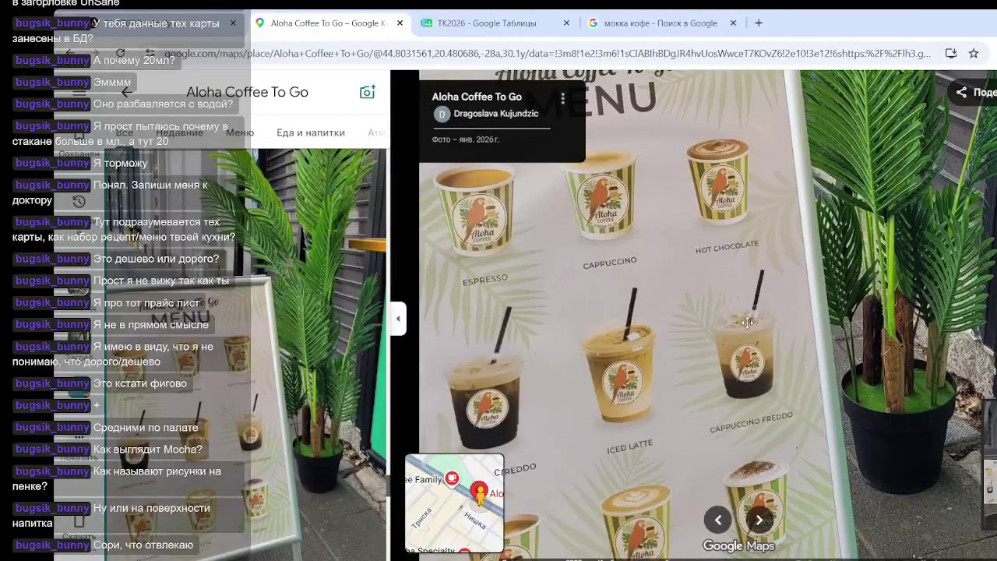
pyautogui.scroll(-4, 746, 323)
pyautogui.scroll(-3, 274, 415)
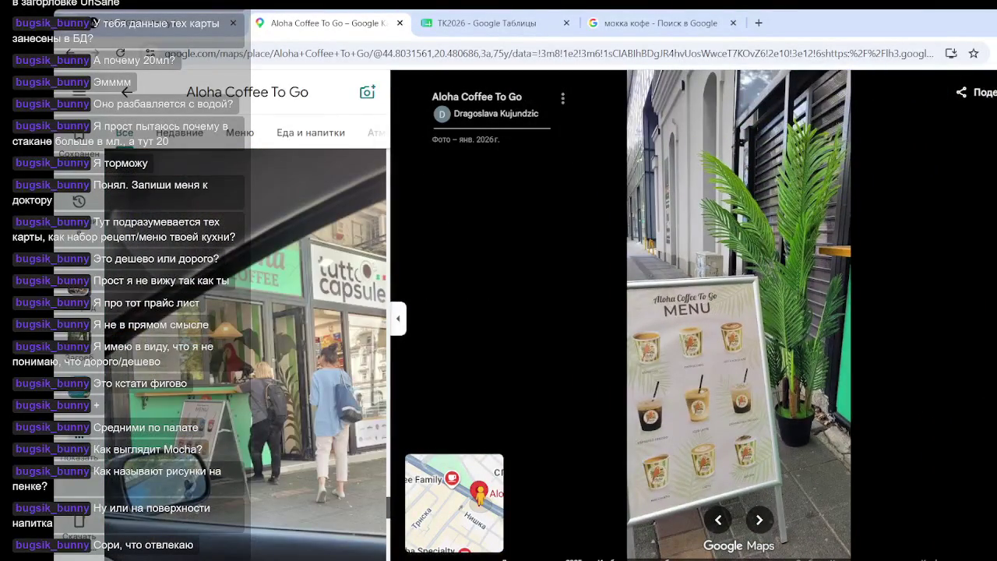
pyautogui.press('Escape')
# - Close the Aloha Coffee To Go card, pan the map, and open Coffee Stop Ruzvelt's details
pyautogui.click(359, 95)
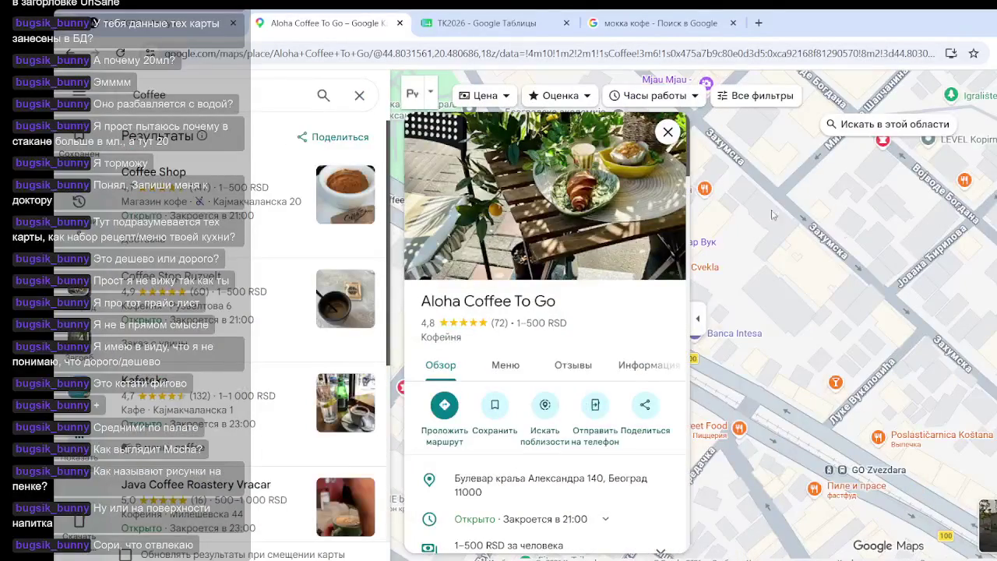
pyautogui.click(668, 132)
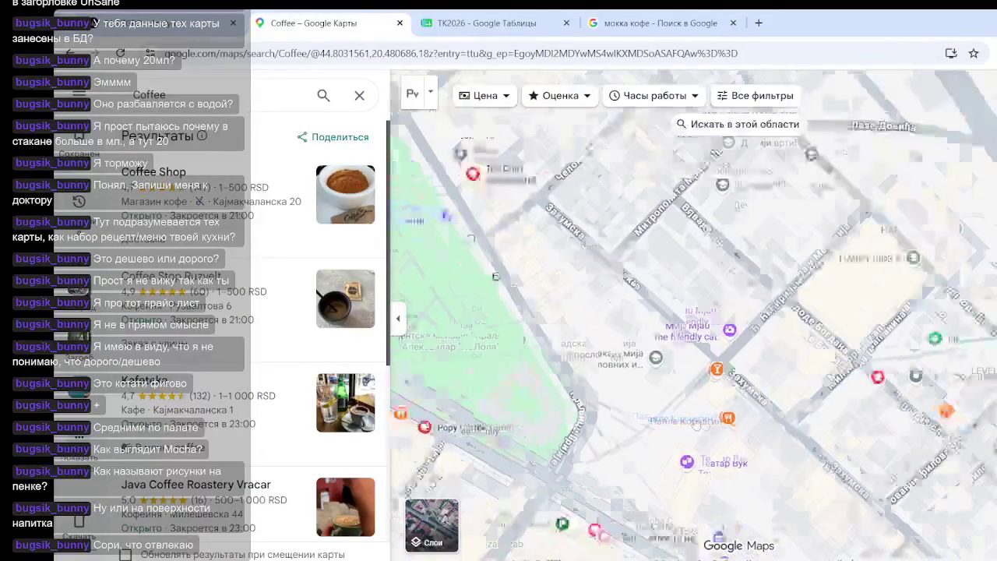
pyautogui.scroll(-2, 696, 423)
pyautogui.moveTo(593, 298); pyautogui.dragTo(599, 337)
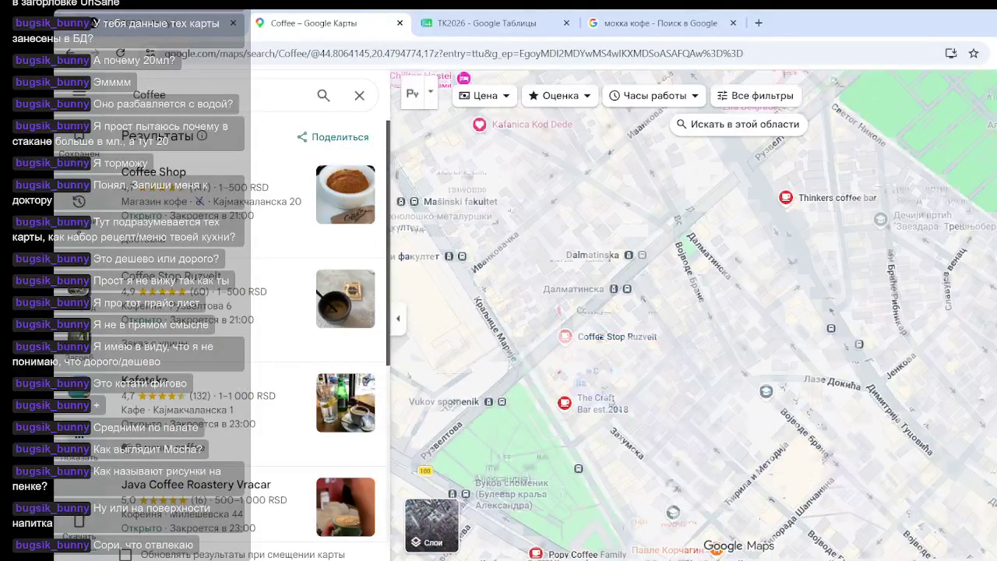
pyautogui.click(599, 337)
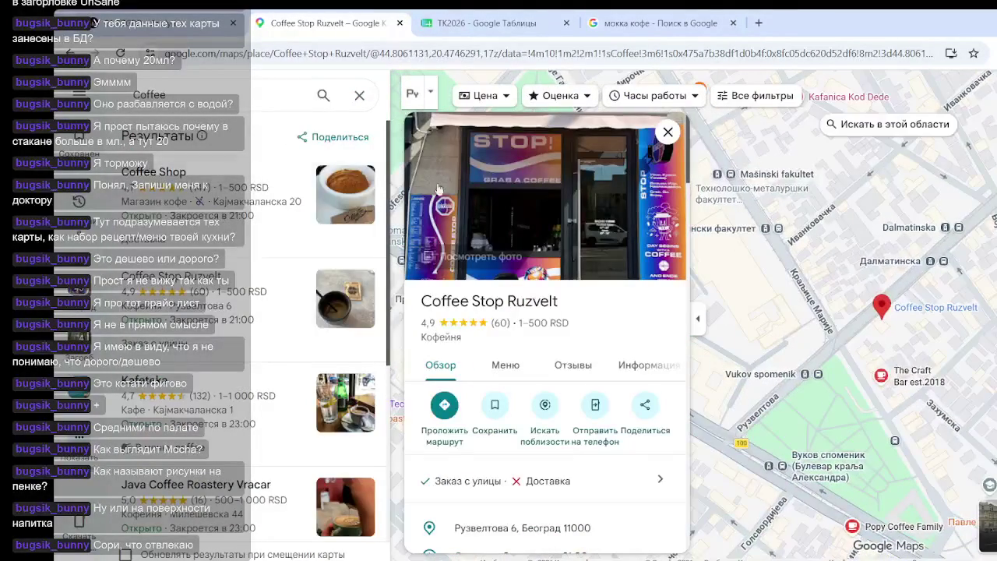
pyautogui.click(475, 226)
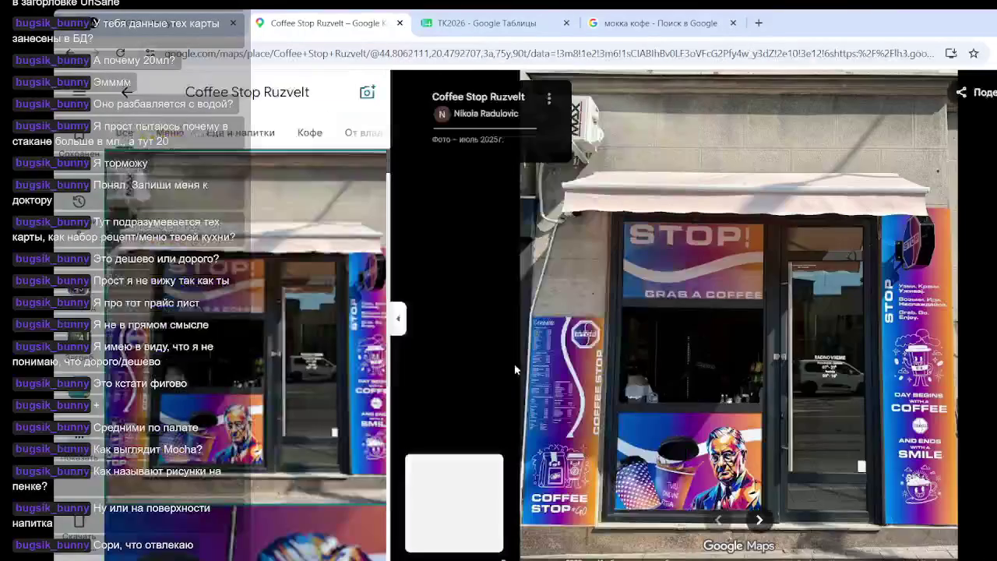
pyautogui.click(169, 133)
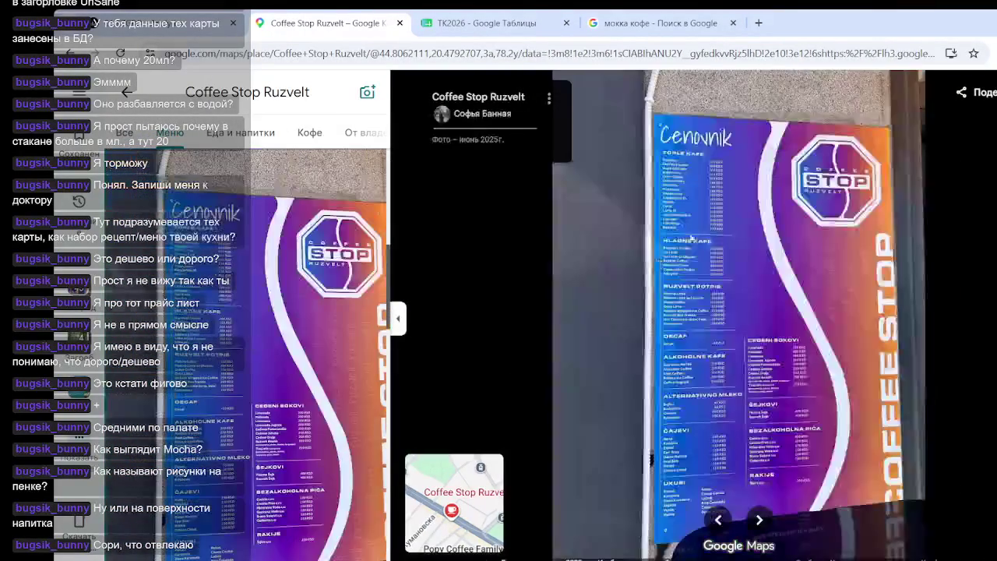
pyautogui.scroll(5, 692, 239)
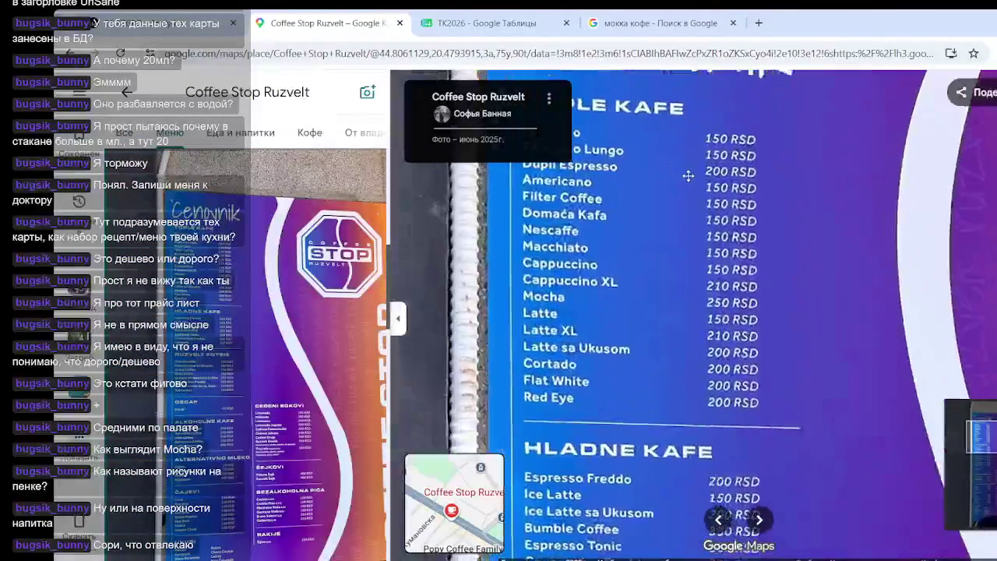
pyautogui.scroll(3, 701, 187)
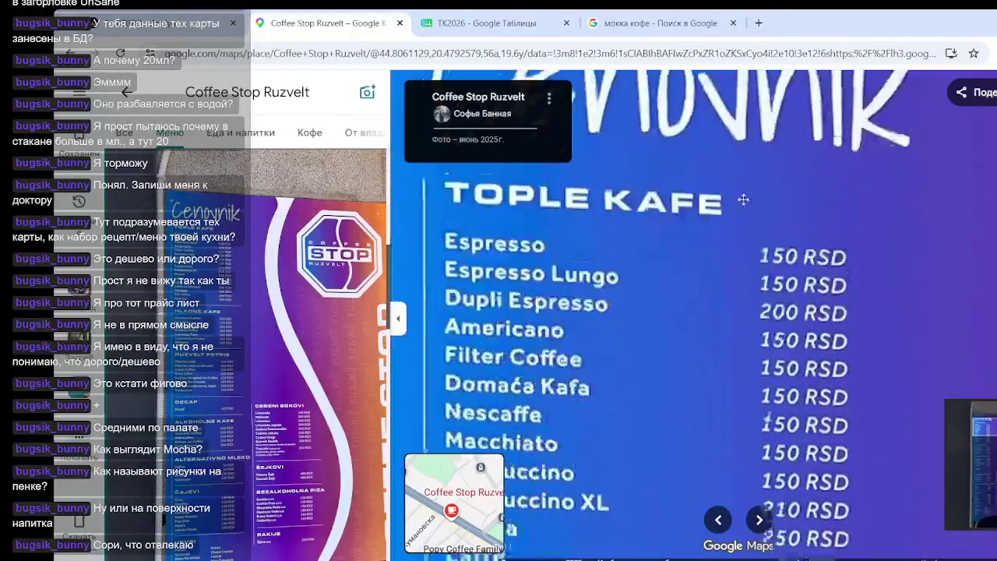
pyautogui.press('Down')
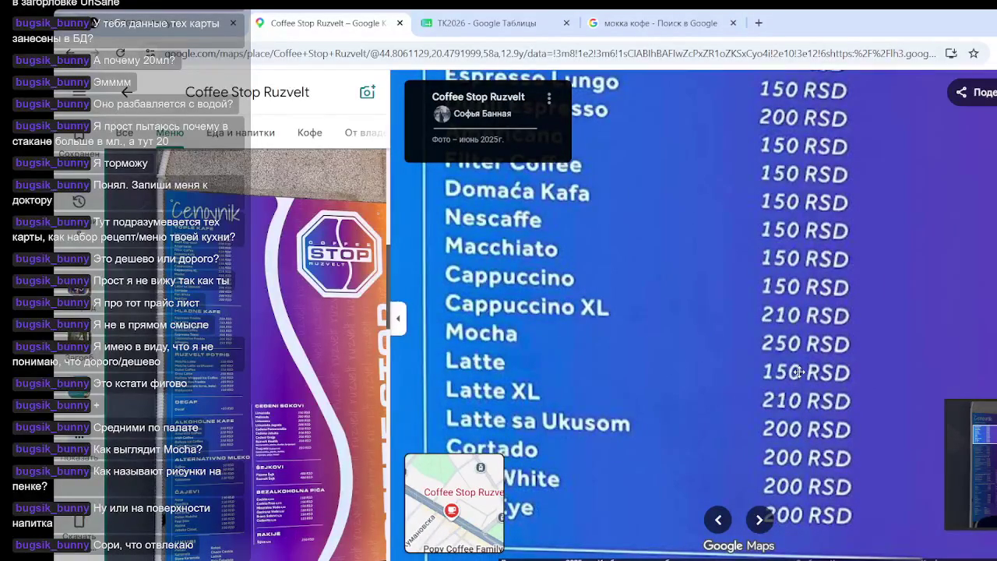
pyautogui.press('Up')
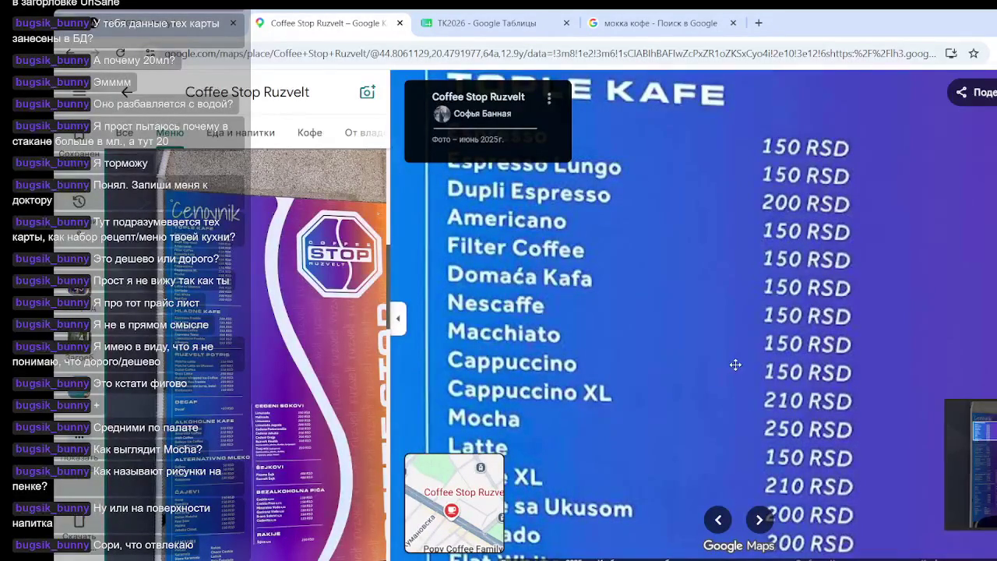
pyautogui.scroll(-5, 736, 365)
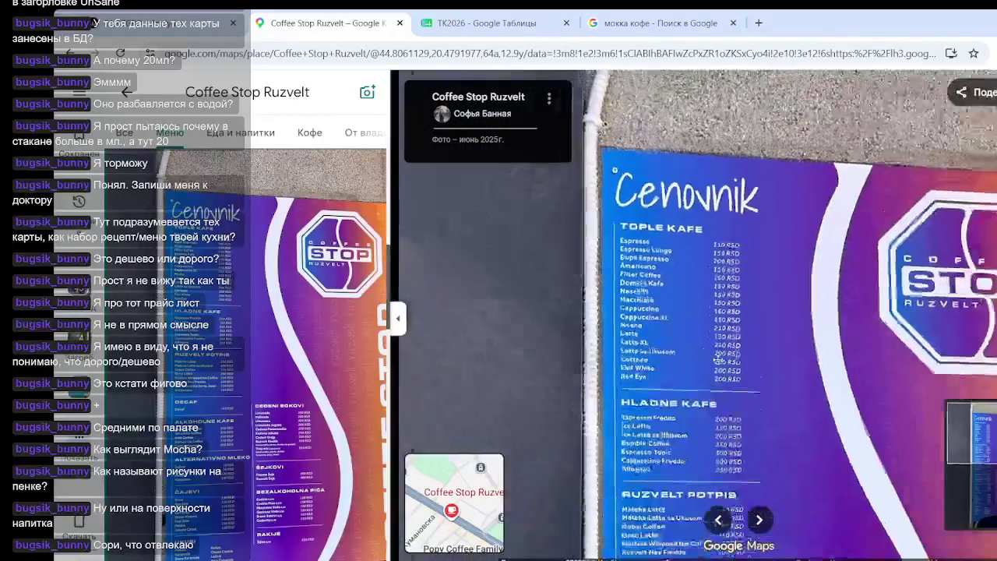
pyautogui.scroll(-2, 235, 286)
pyautogui.scroll(-2, 232, 295)
pyautogui.scroll(-2, 229, 304)
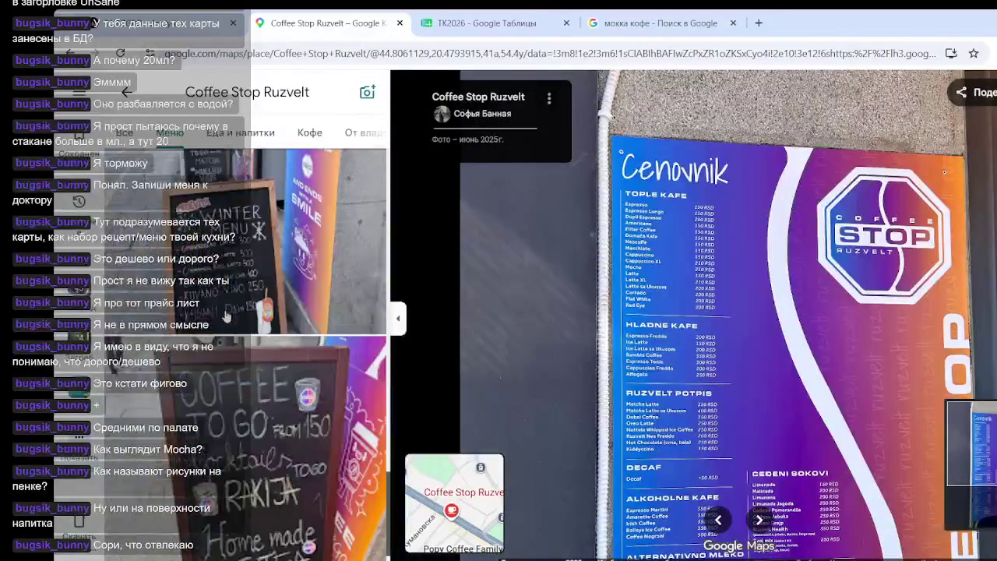
pyautogui.scroll(-2, 225, 315)
pyautogui.scroll(-2, 227, 313)
pyautogui.scroll(-2, 234, 310)
pyautogui.scroll(-2, 248, 306)
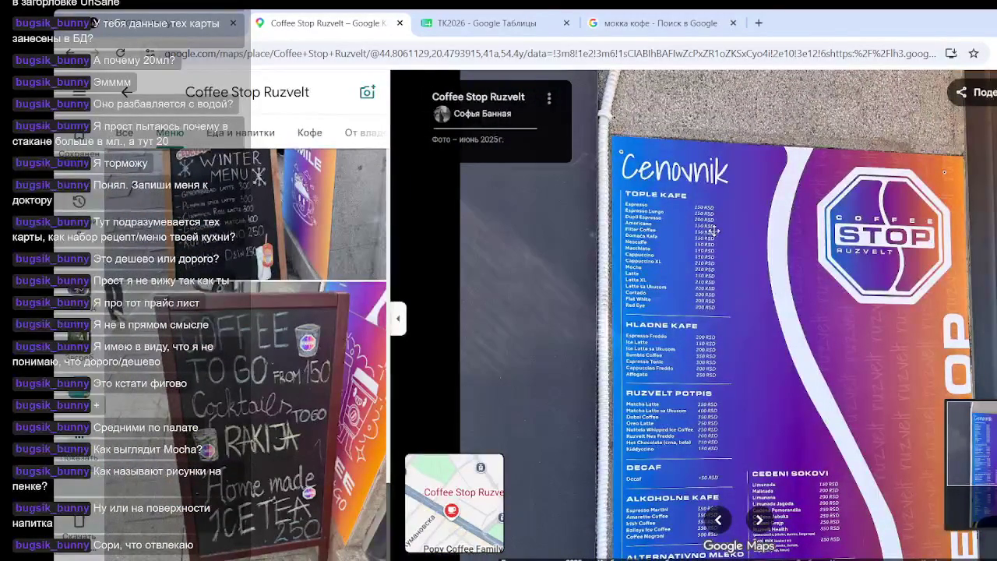
pyautogui.click(290, 380)
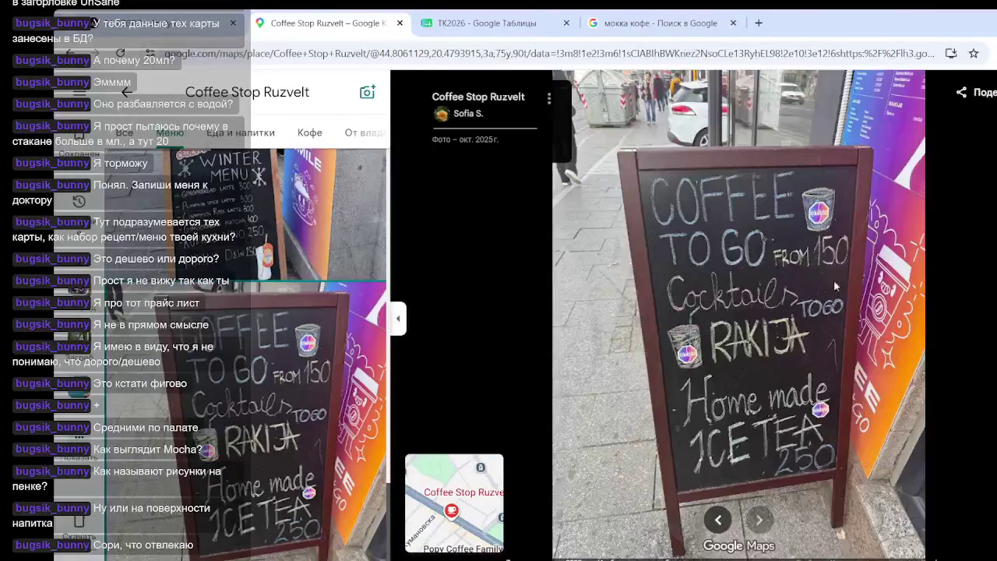
pyautogui.scroll(3, 756, 266)
pyautogui.scroll(2, 795, 267)
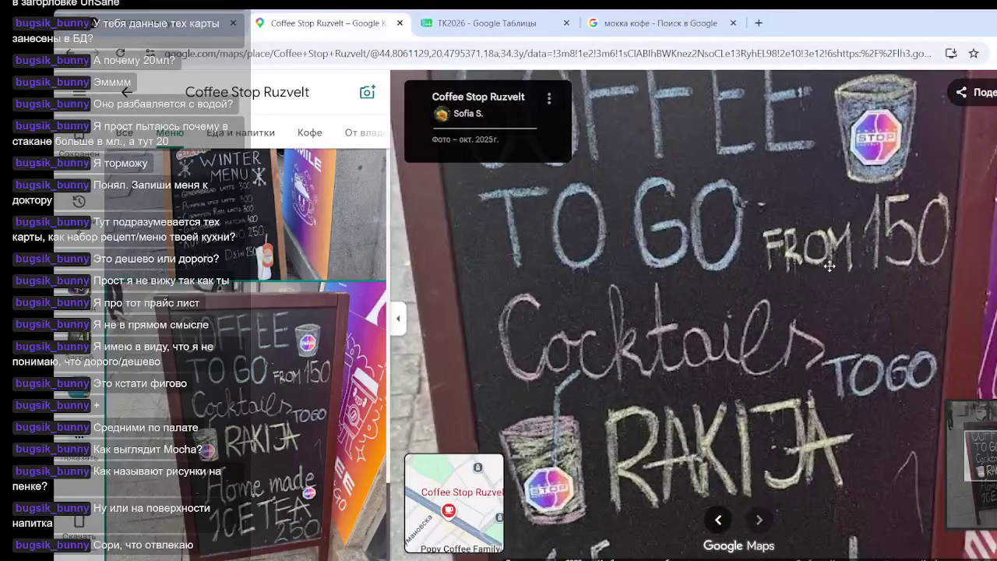
pyautogui.scroll(-3, 832, 267)
pyautogui.scroll(-2, 766, 244)
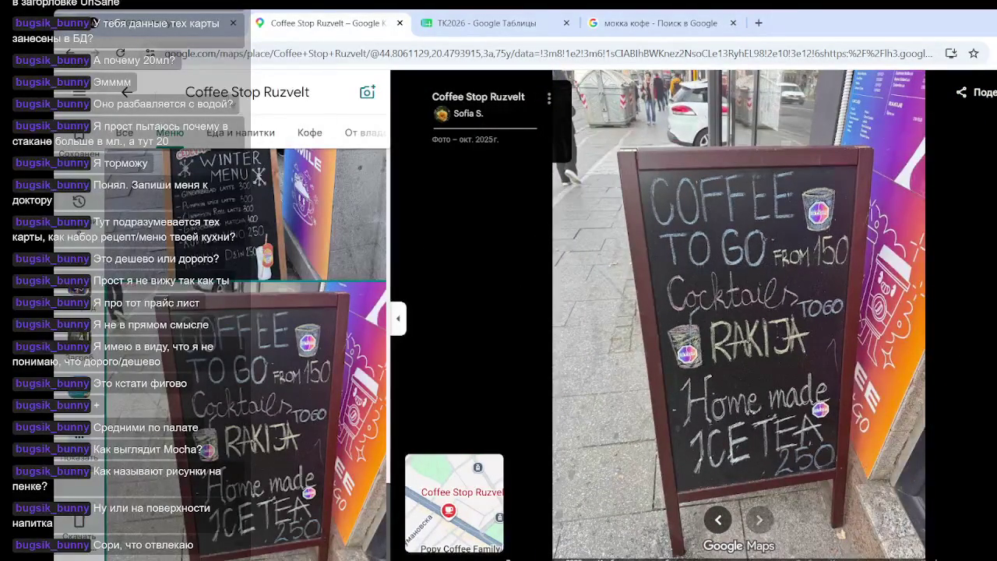
pyautogui.click(126, 92)
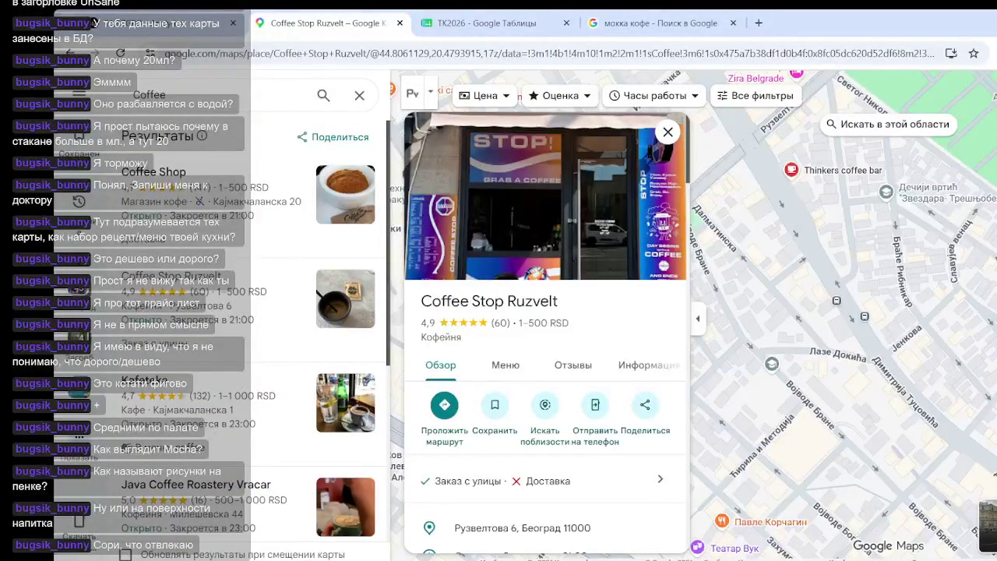
# - Open the TK2026 Espresso sheet and select the cost and sales figures A26:C37
pyautogui.click(485, 22)
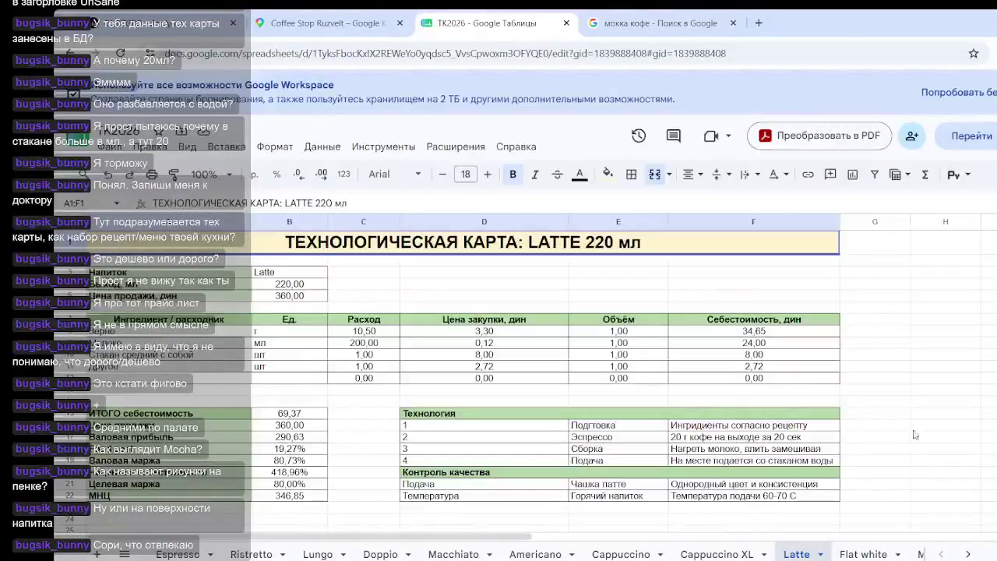
pyautogui.click(183, 554)
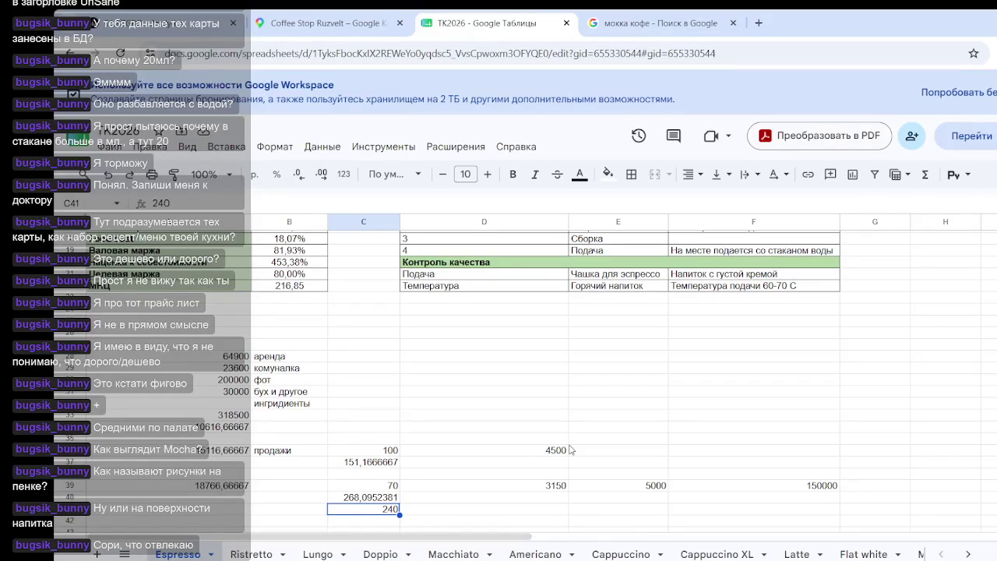
pyautogui.moveTo(156, 332); pyautogui.dragTo(363, 462)
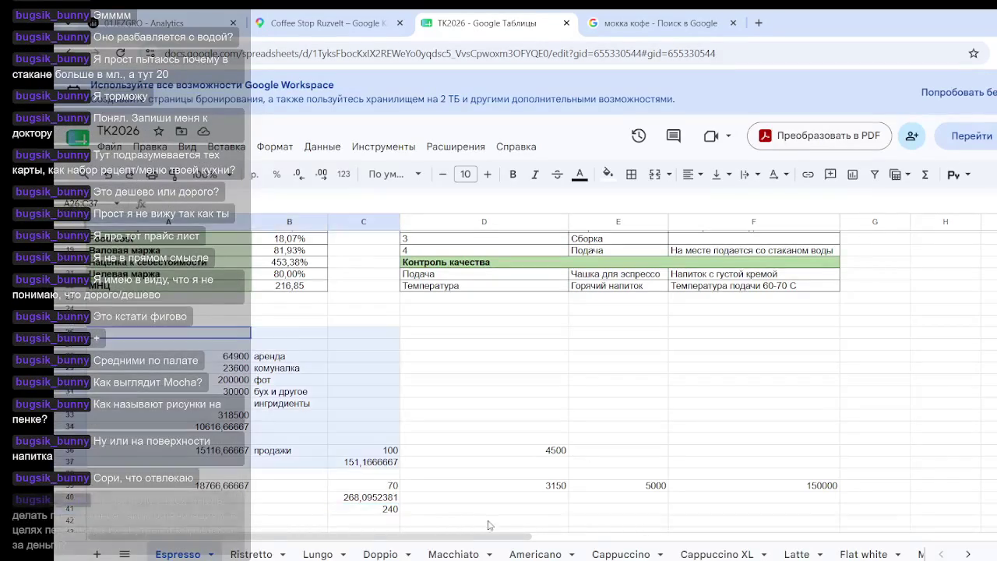
pyautogui.scroll(-2, 701, 506)
pyautogui.moveTo(881, 455); pyautogui.dragTo(885, 466)
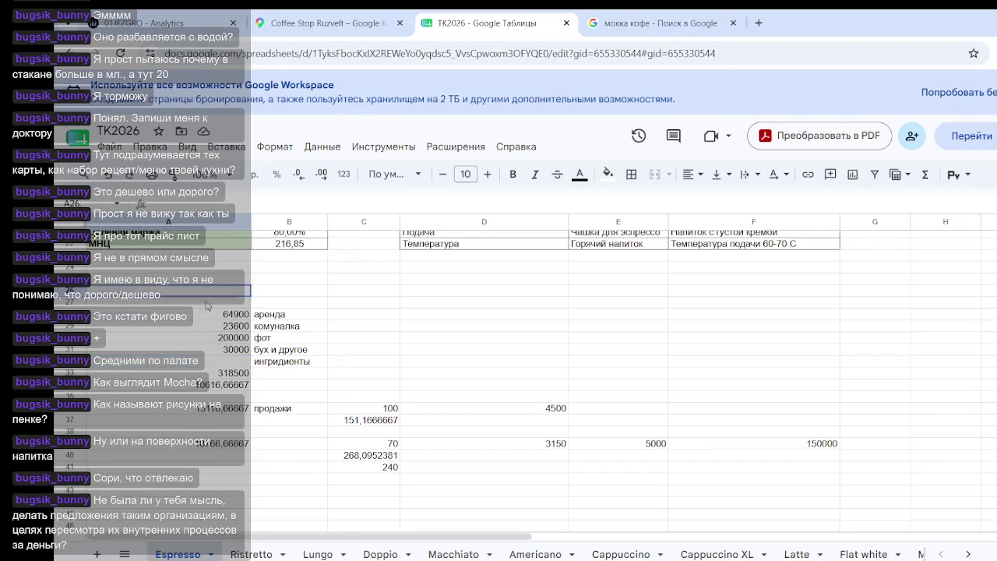
# - Select the calculation area (A26:G44, then A26:H43) a few times, clearing each selection
pyautogui.moveTo(218, 290); pyautogui.dragTo(873, 503)
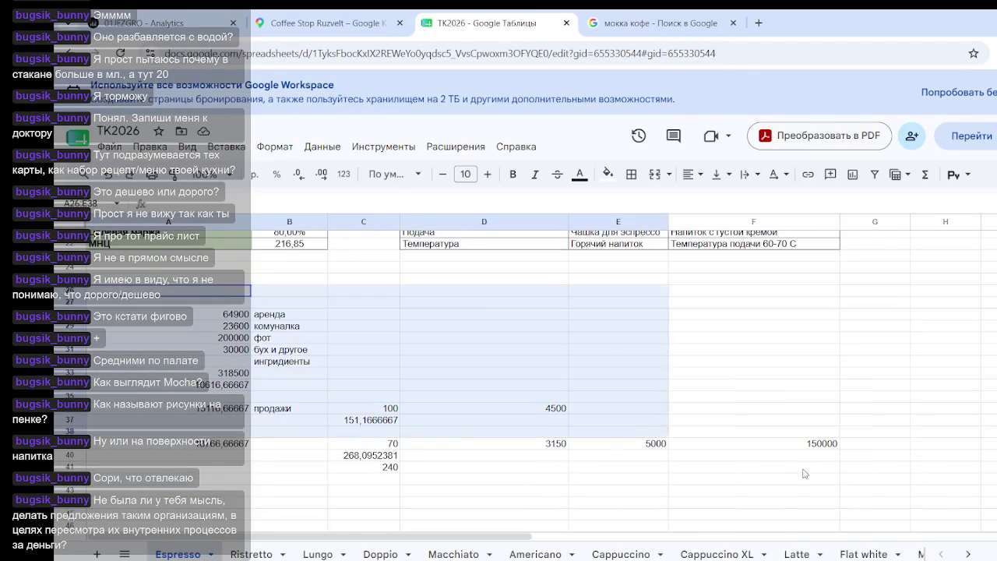
pyautogui.click(490, 429)
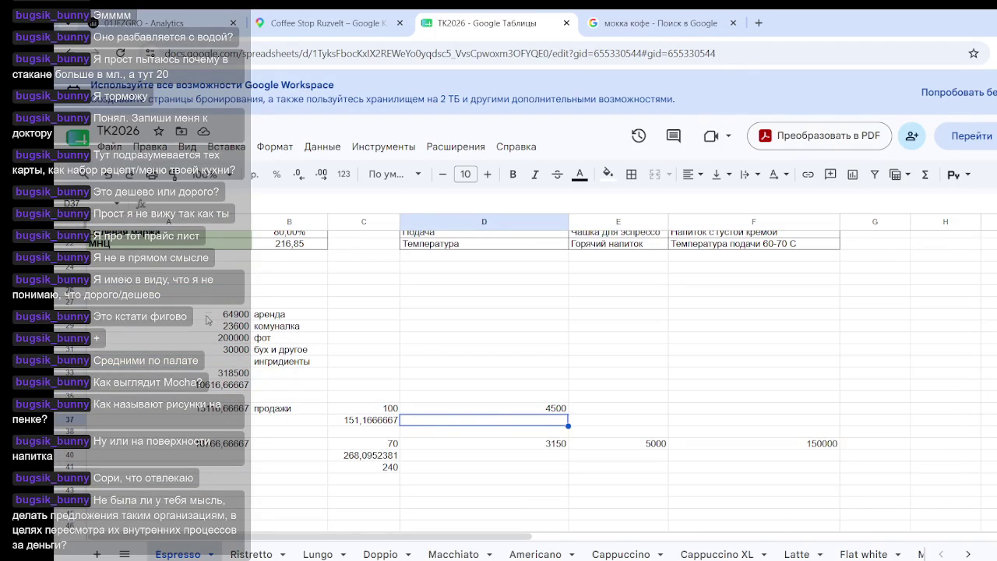
pyautogui.moveTo(192, 295); pyautogui.dragTo(947, 490)
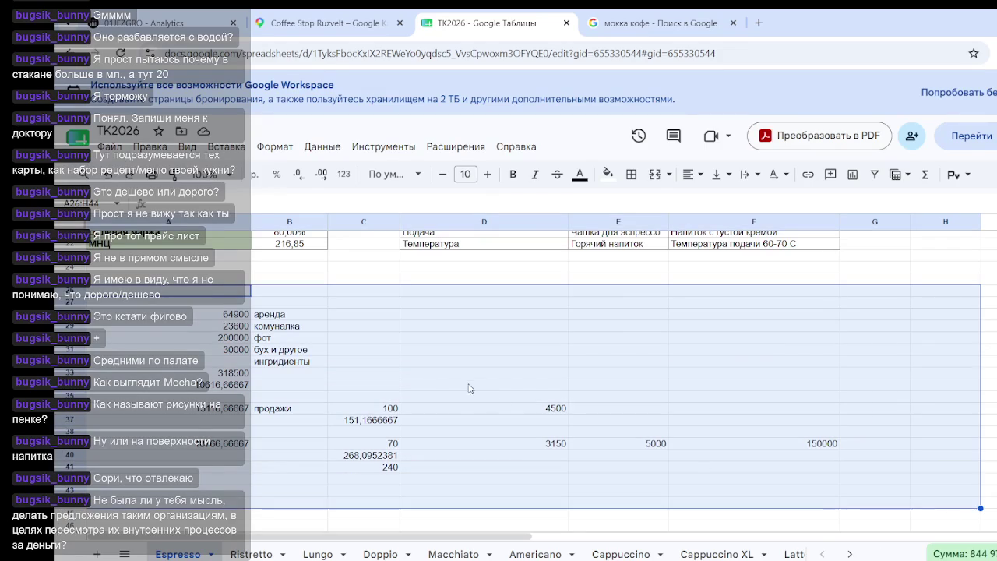
pyautogui.click(472, 386)
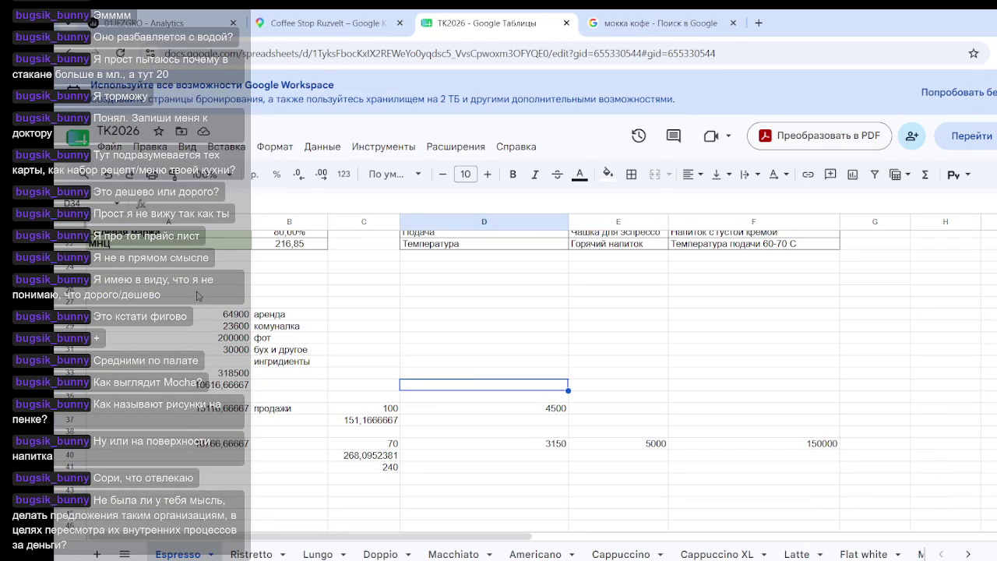
pyautogui.moveTo(199, 296); pyautogui.dragTo(841, 491)
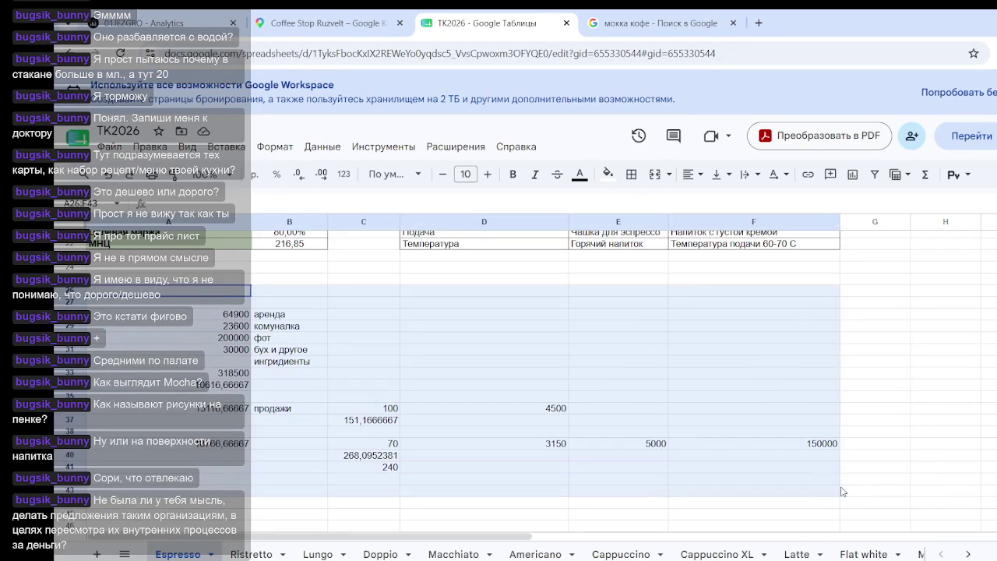
pyautogui.click(909, 432)
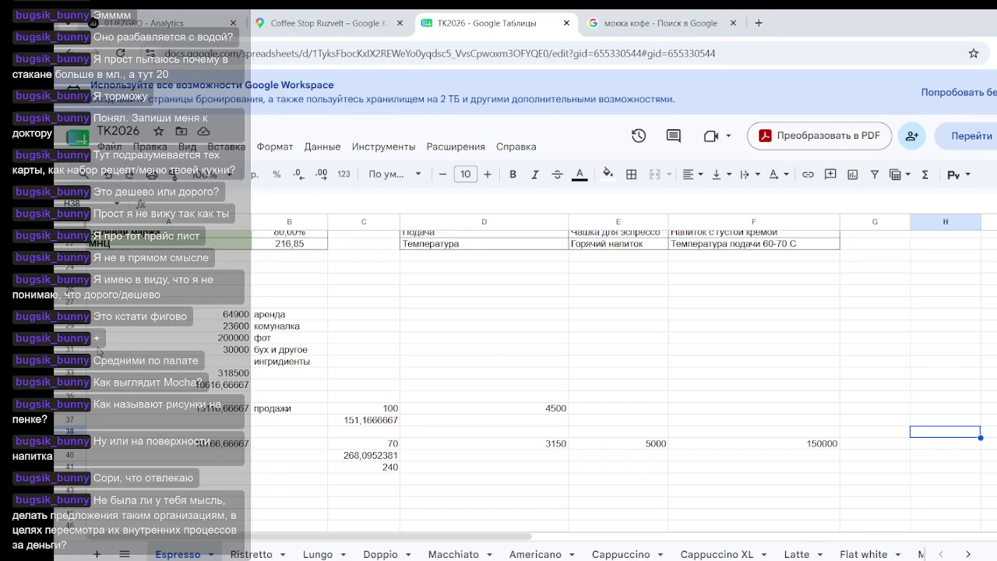
# - Select the 30000 cost value in A31, then empty cells near the calculations
pyautogui.click(99, 350)
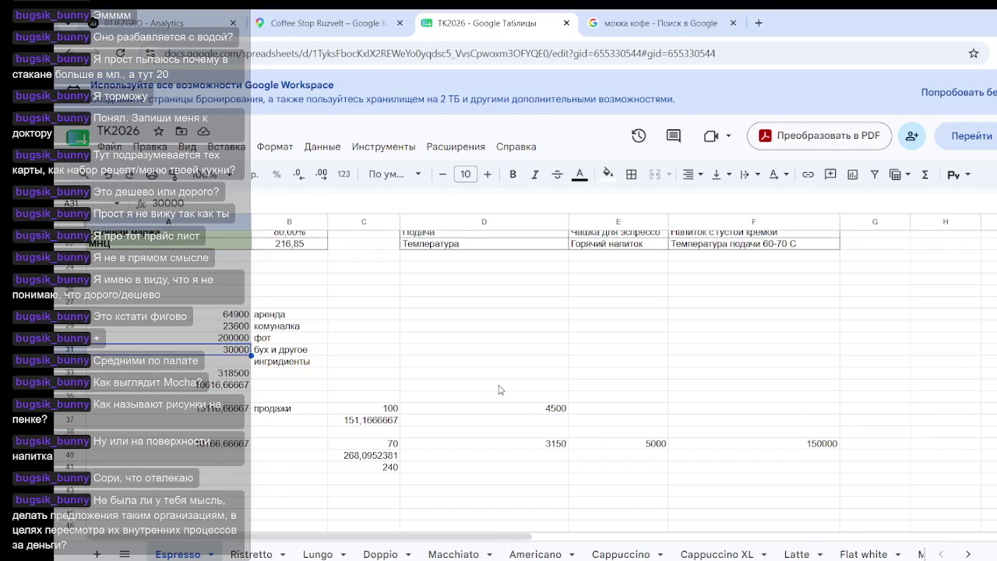
pyautogui.click(585, 315)
pyautogui.click(638, 260)
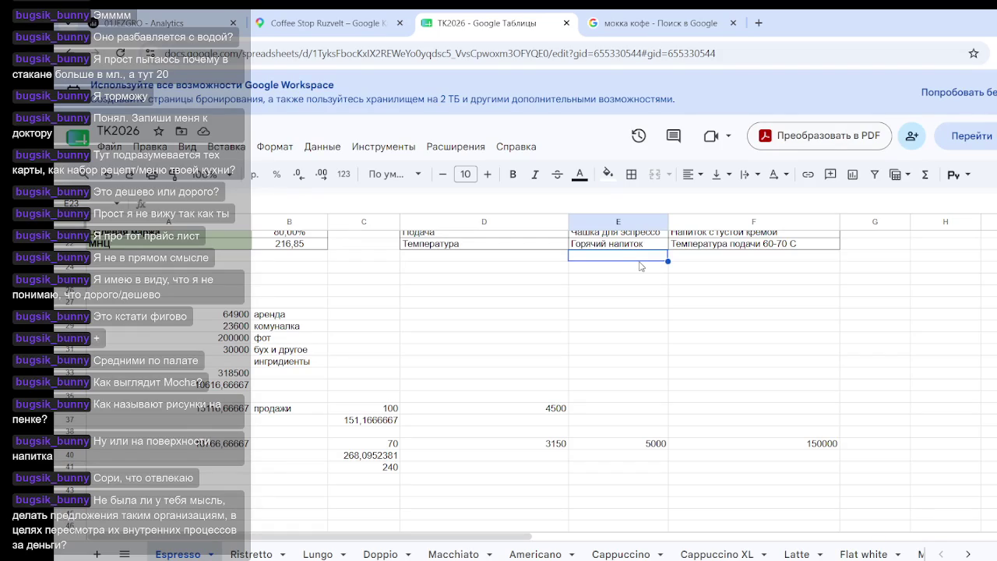